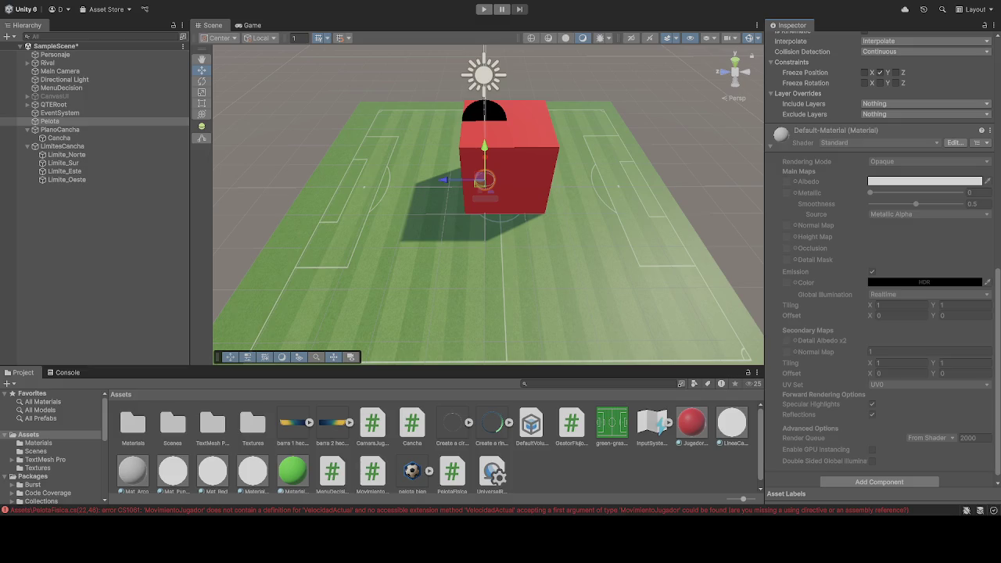
Step: Frame the Scene view on the PlanoCancha field
scroll(841, 231, up, 15)
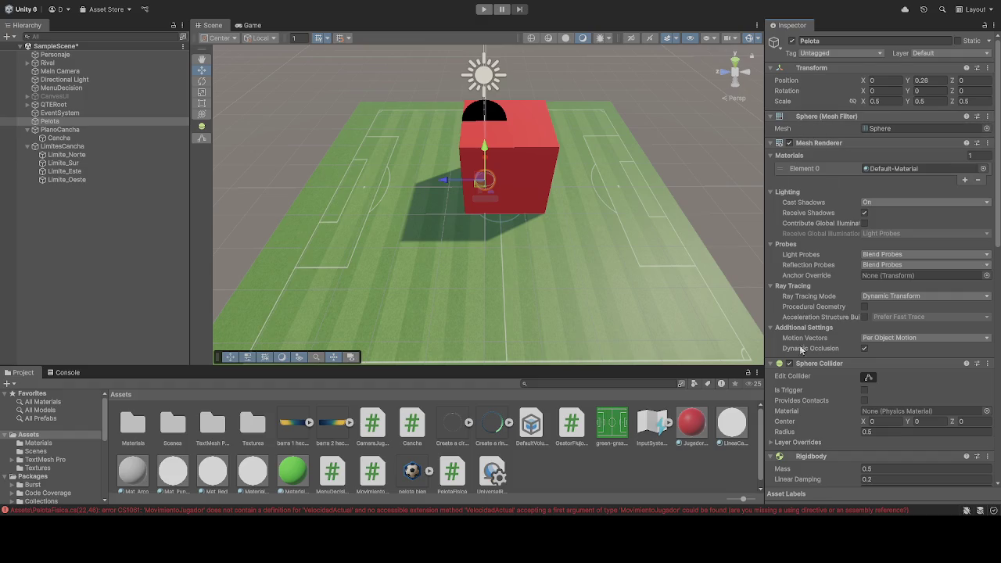
scroll(803, 352, down, 15)
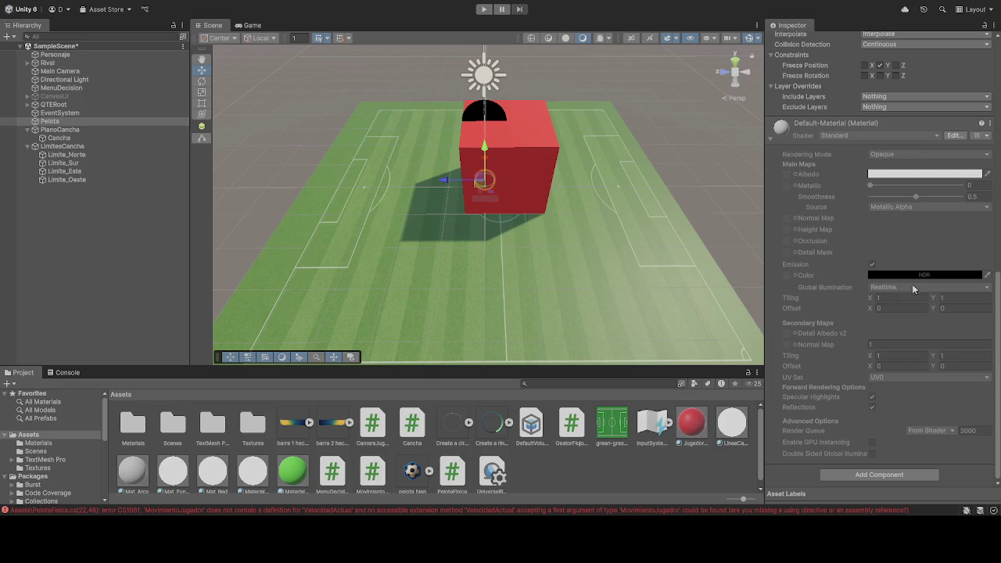
click(692, 238)
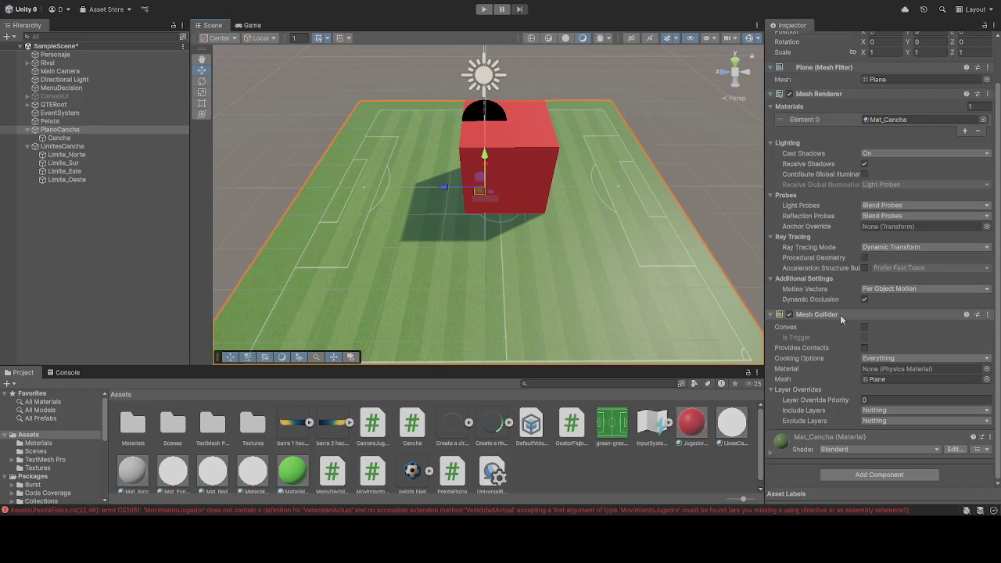
key(f)
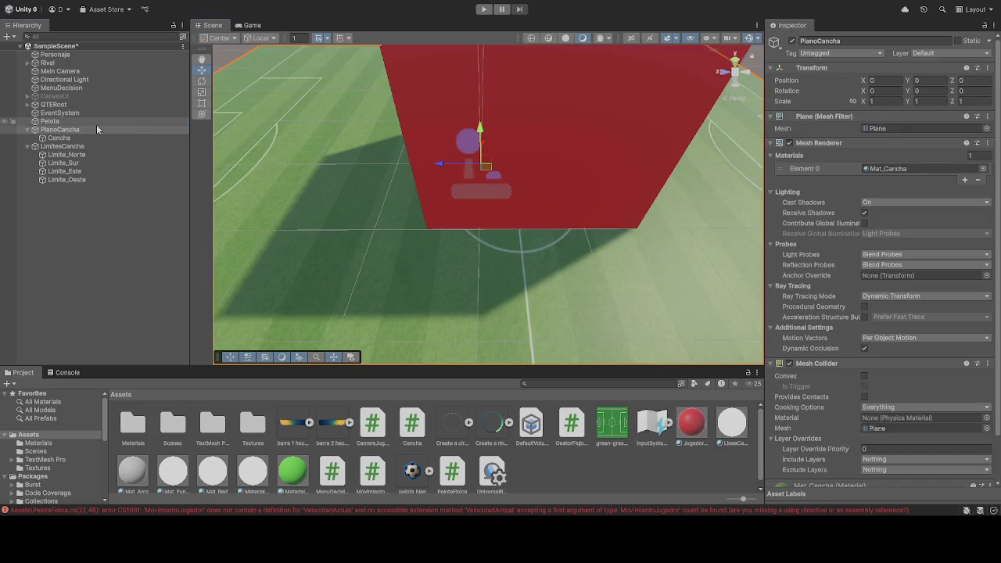
Step: Select the Pelota ball, review its component settings, and collapse the Mesh Renderer
click(97, 122)
scroll(854, 280, down, 3)
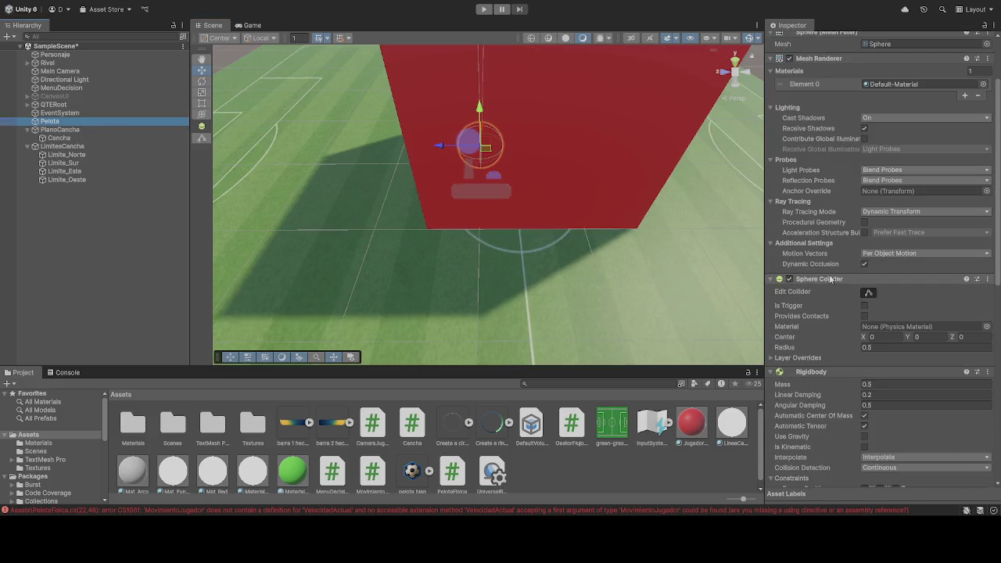
scroll(834, 304, up, 3)
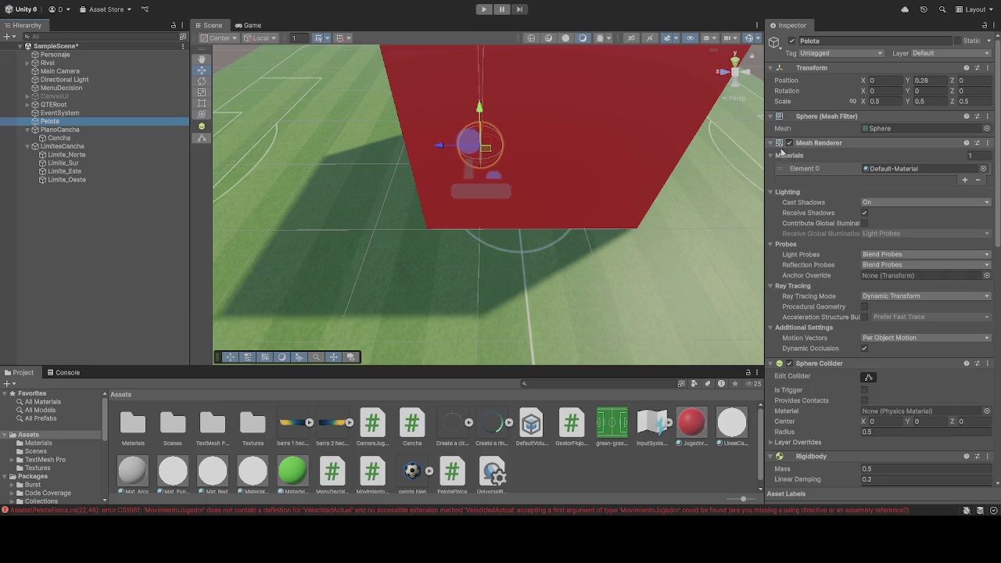
click(776, 143)
Step: Collapse Pelota's Mesh Filter, Transform, Rigidbody, Sphere Collider and Default-Material sections
click(774, 116)
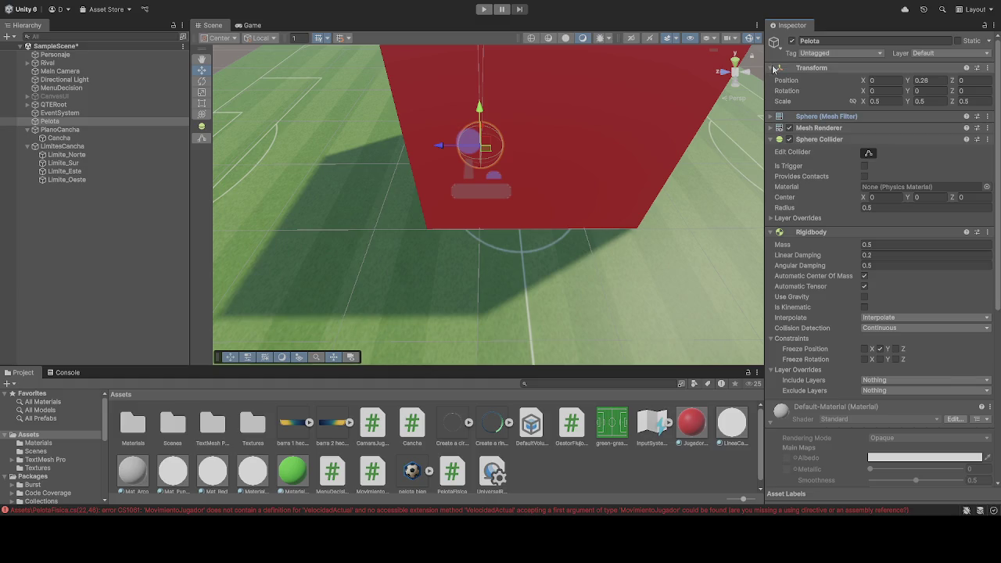
click(773, 69)
click(774, 195)
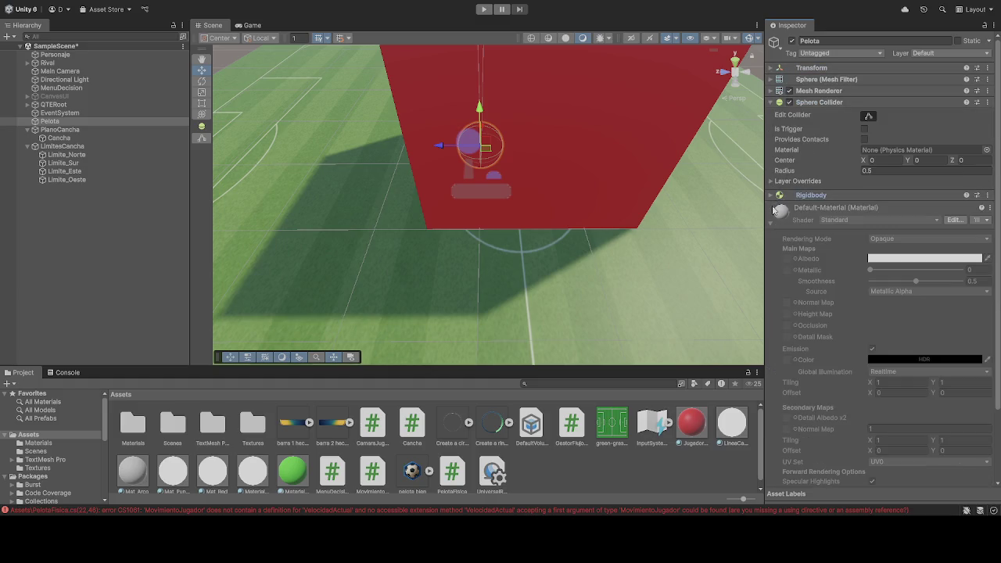
click(774, 103)
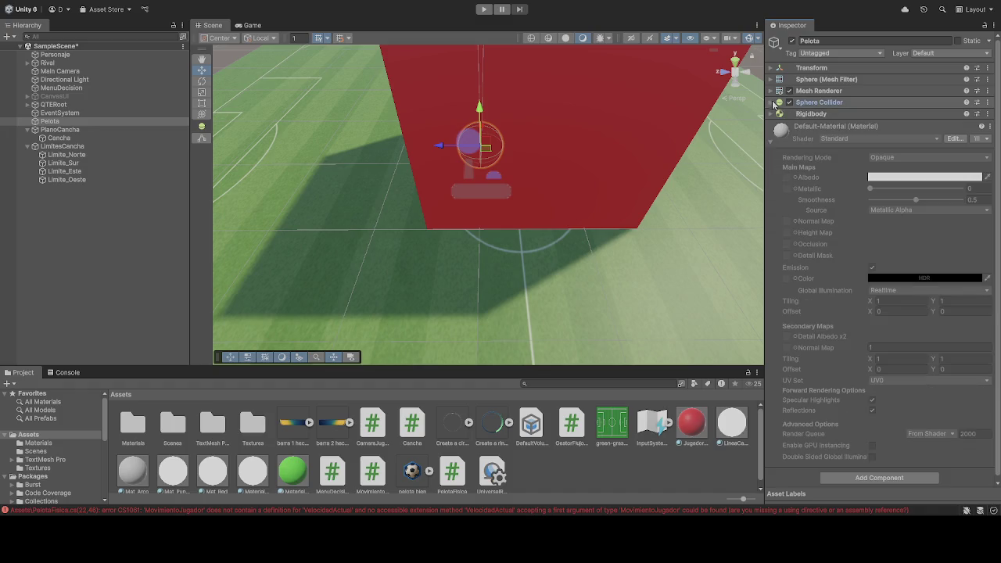
click(772, 145)
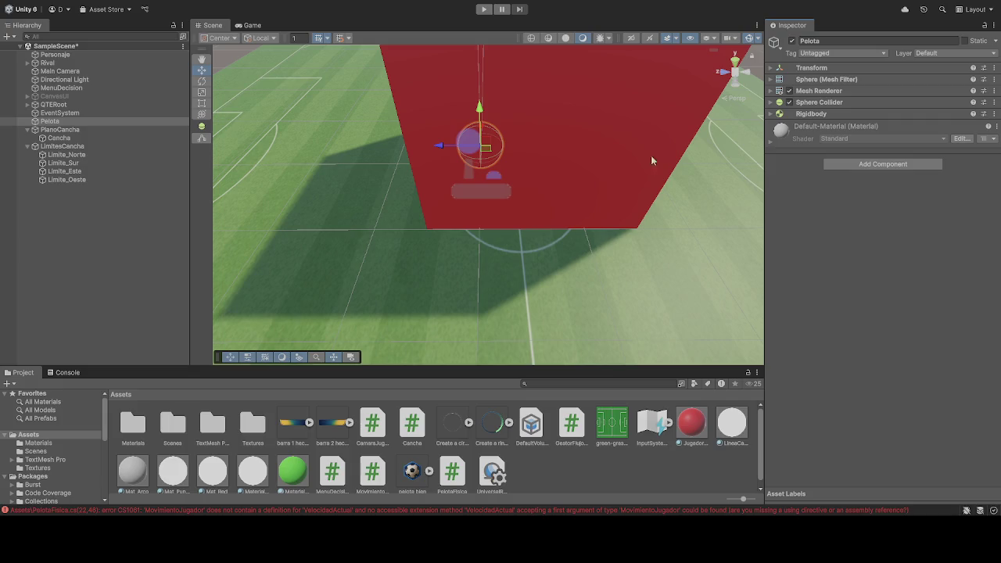
click(82, 122)
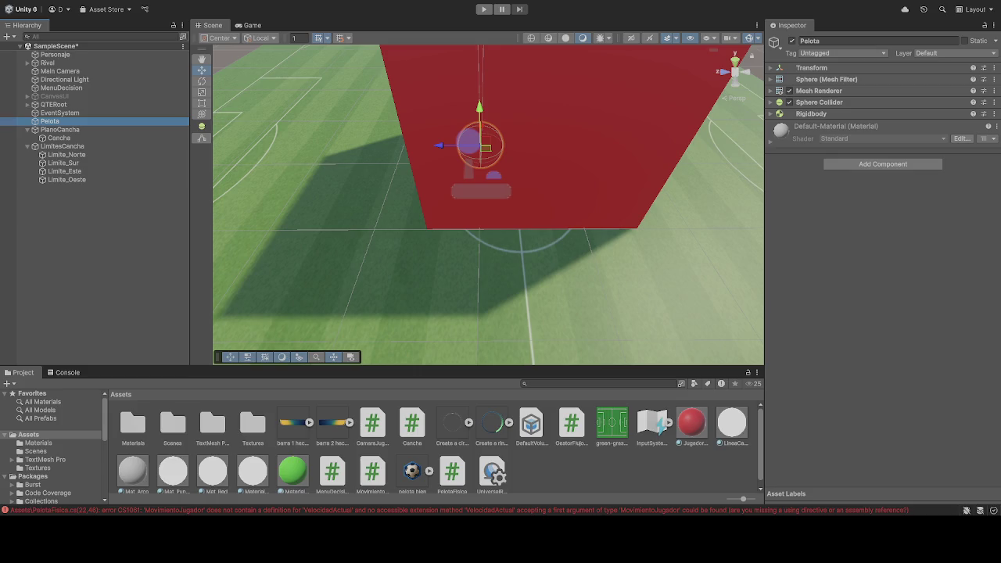
click(887, 163)
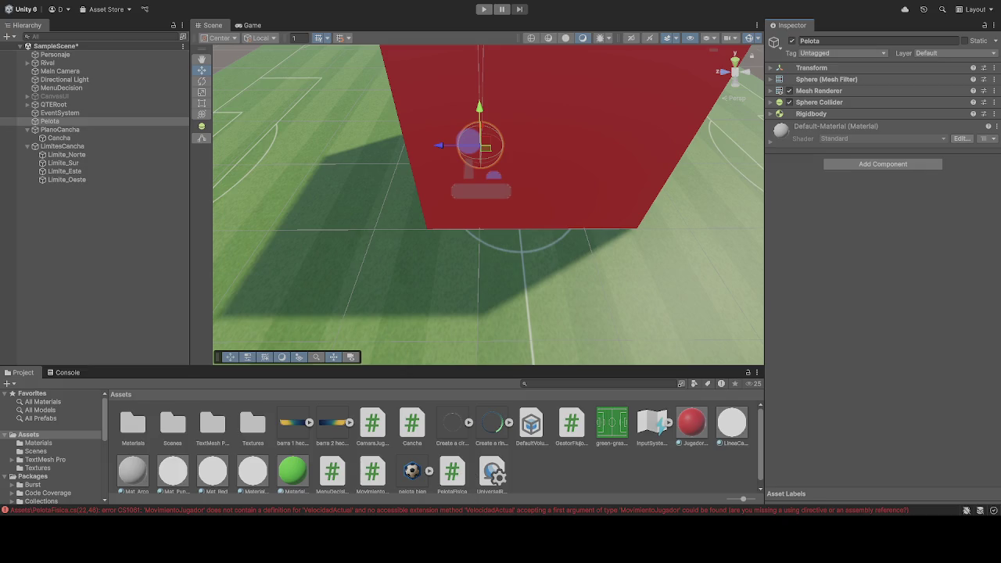
scroll(454, 481, down, 1)
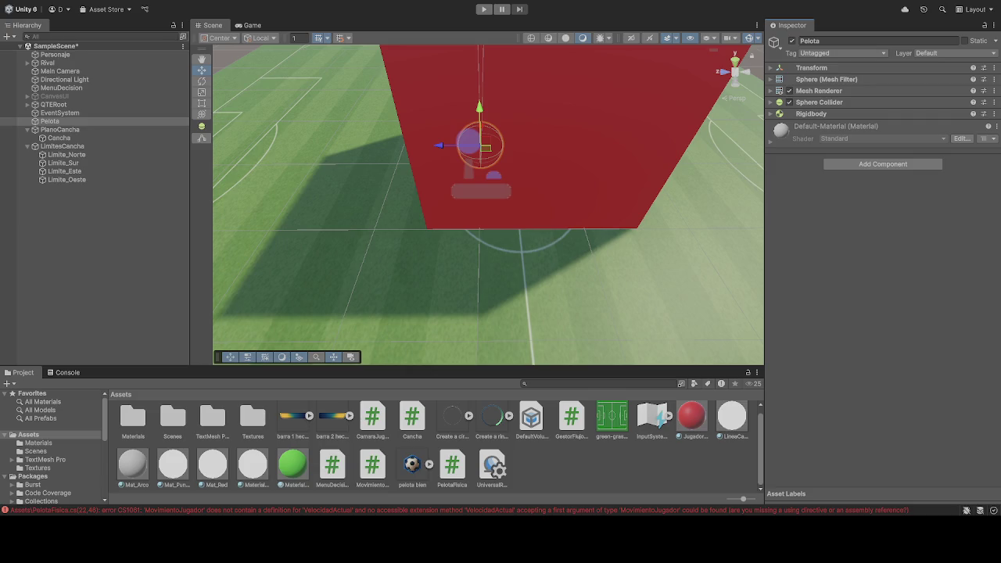
click(461, 490)
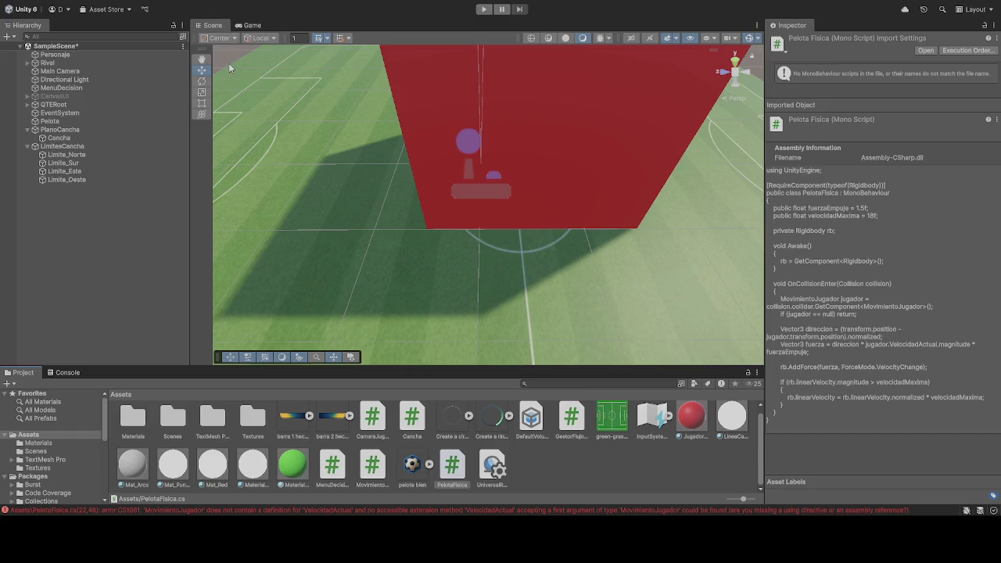
Step: Show the Console listing the CS1061 VelocidadActual error from PelotaFisica.cs
key(ctrl+shift+c)
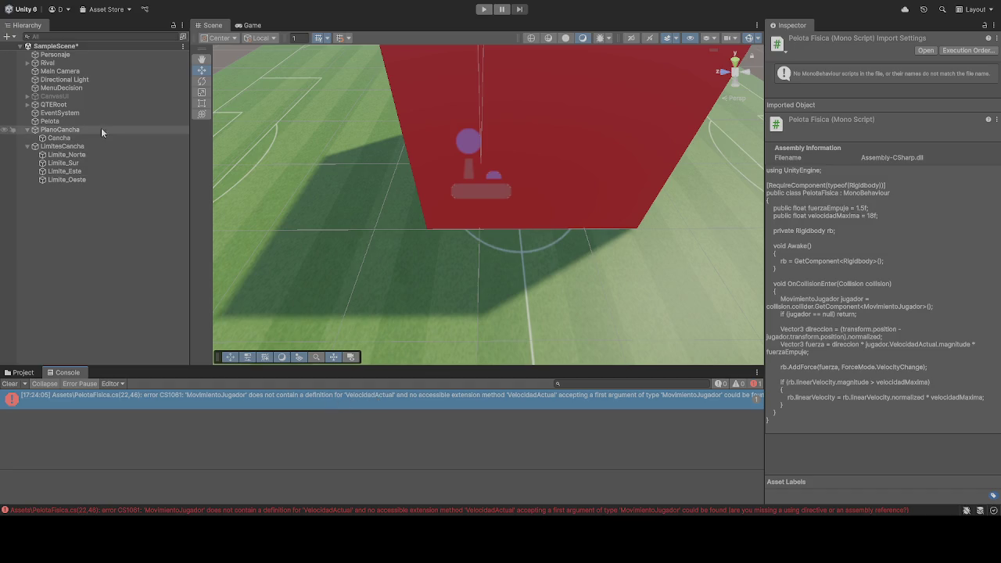
Step: Read the CS1061 error, fix PelotaFisica to use rbJugador.linearVelocity, and run the scene
click(202, 401)
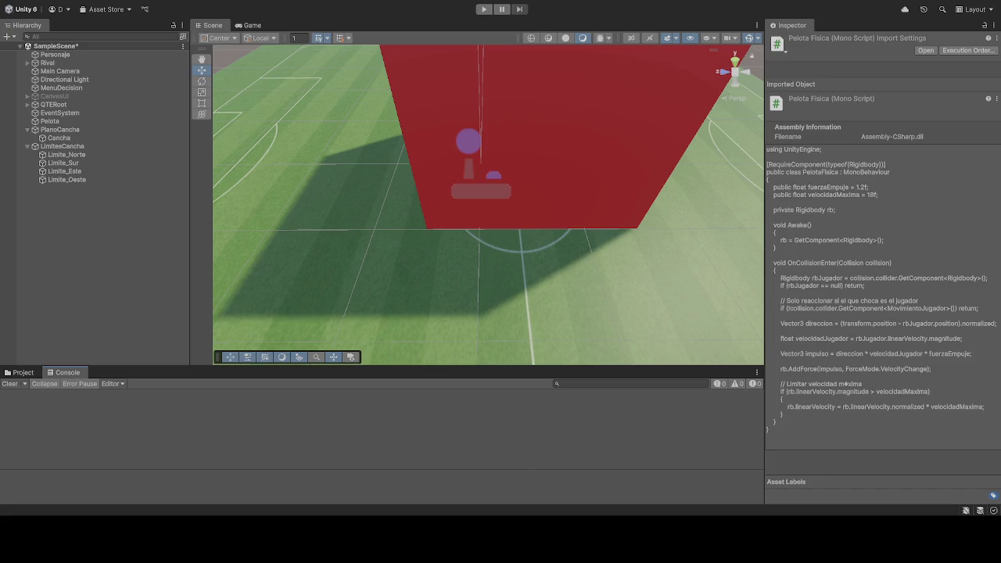
click(482, 10)
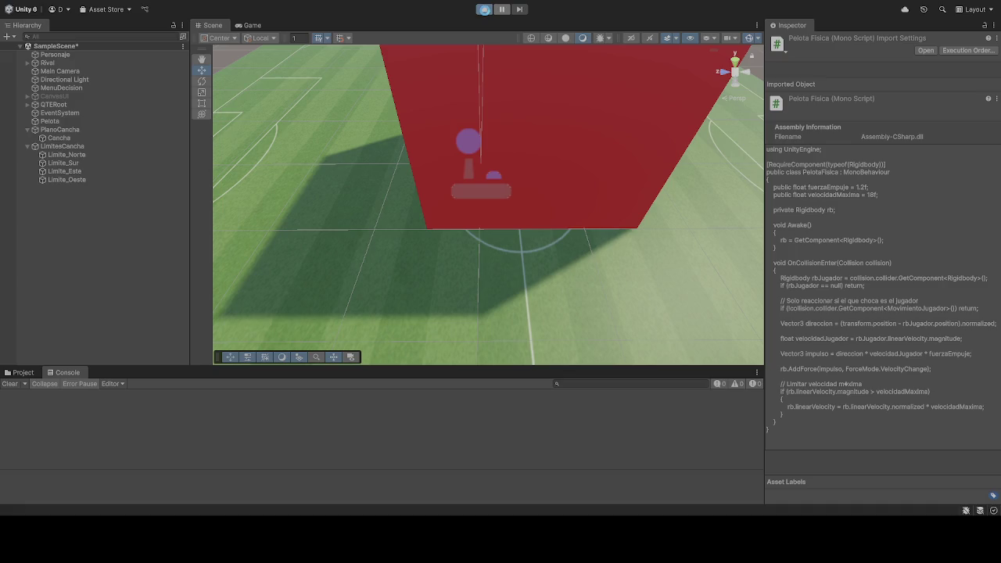
Step: Briefly test-run the pitch scene in Play mode, stop it, and list the Assets folder
click(485, 10)
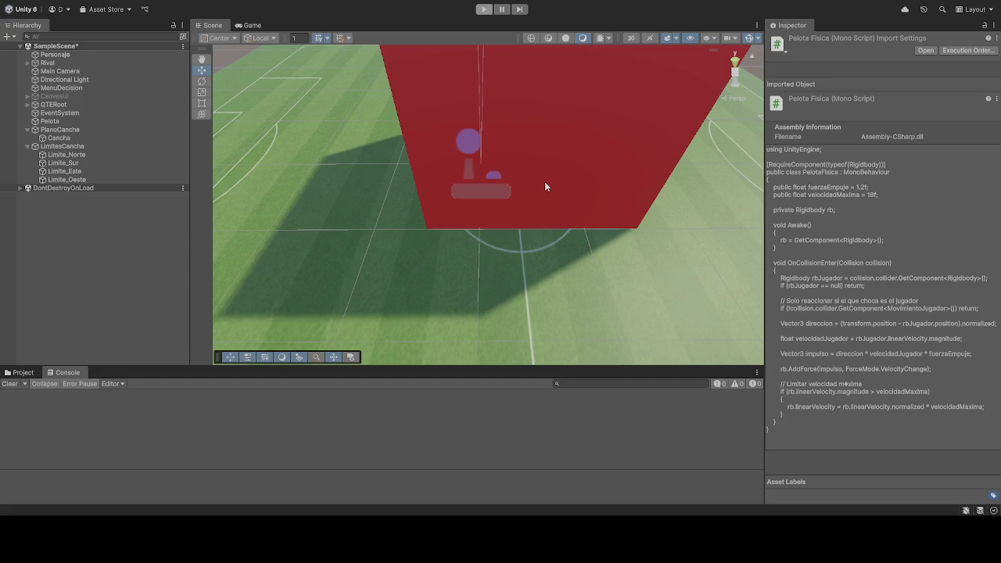
click(485, 11)
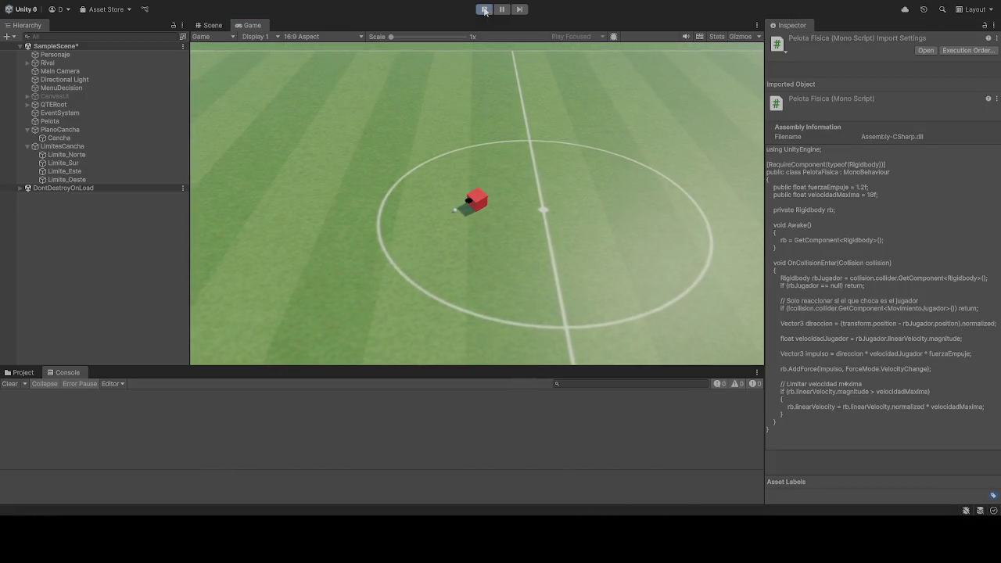
click(486, 11)
click(24, 373)
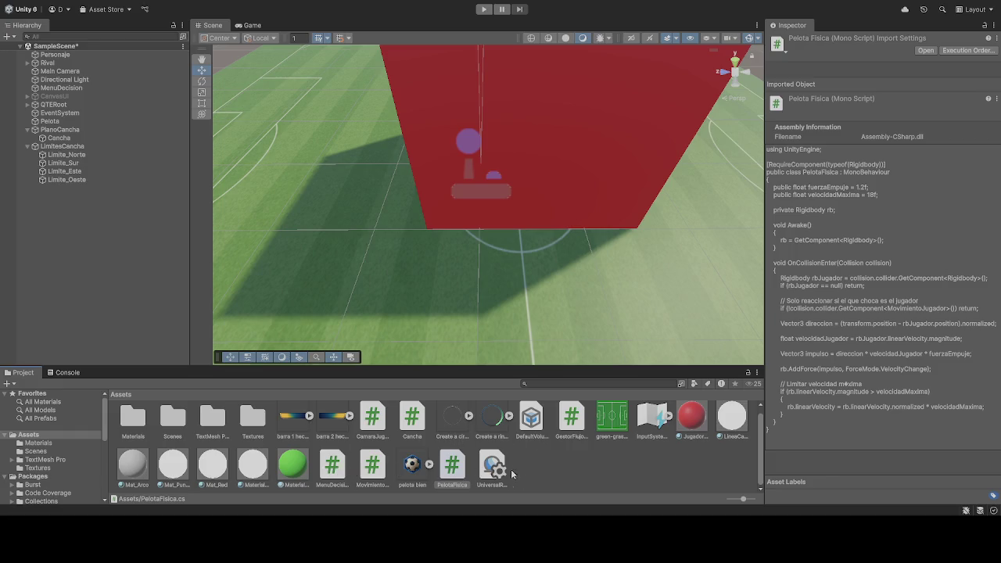
Step: Attach the PelotaFisica script to the Pelota ball and start Play mode
mouse_move(461, 481)
mouse_down()
mouse_move(149, 330)
mouse_move(78, 140)
mouse_move(63, 123)
mouse_up()
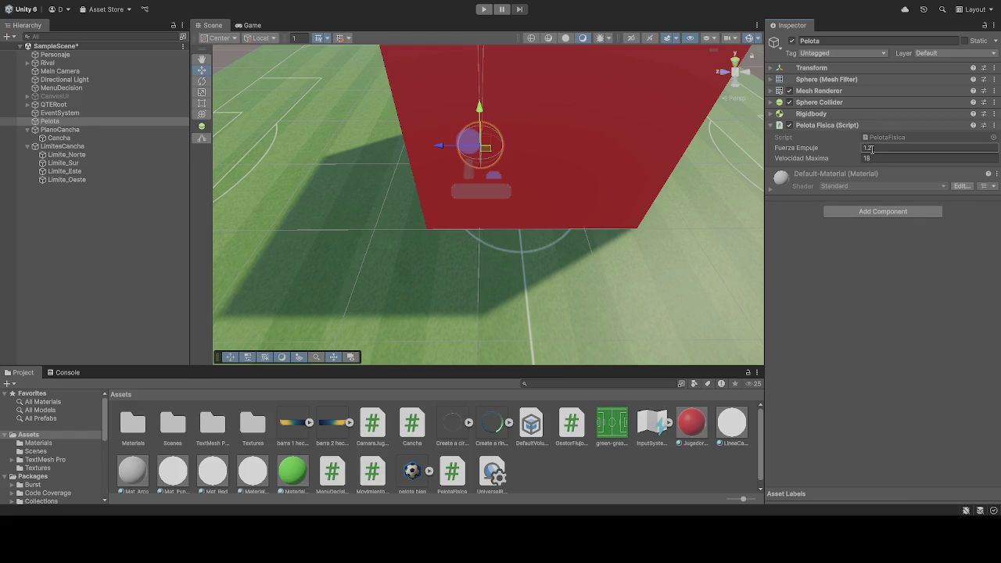
click(484, 9)
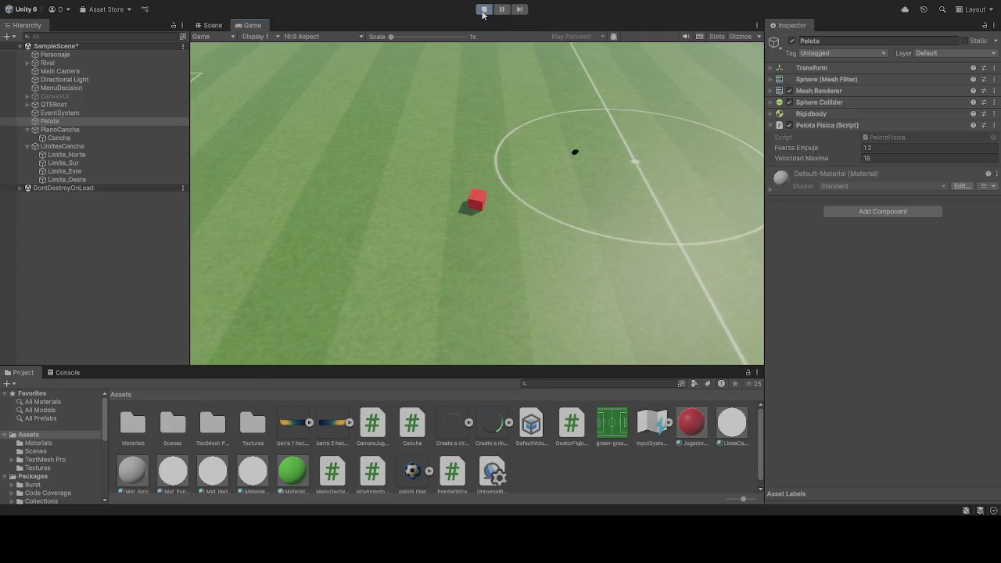
Step: Stop the Play-mode test after watching the ball and red player cube
click(482, 10)
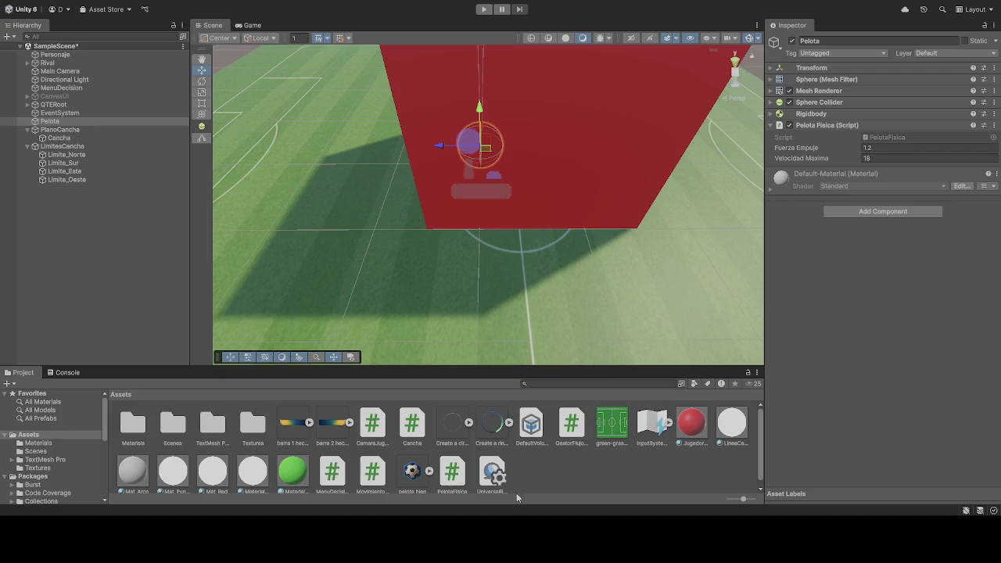
Step: Start another Play-mode run to test the ball
click(484, 9)
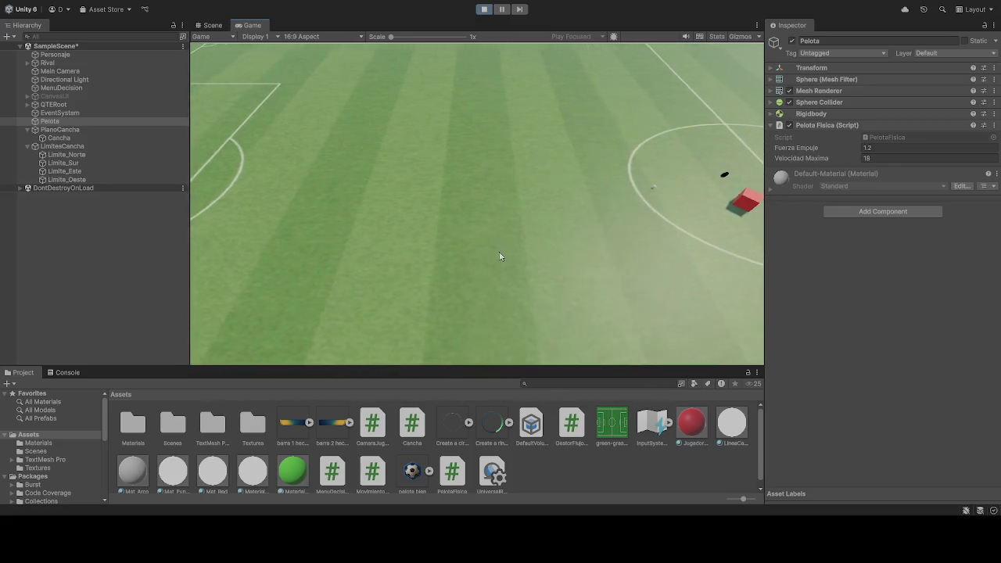
Step: Stop the second play test and view the Main Camera's Camara Jugador settings
click(486, 12)
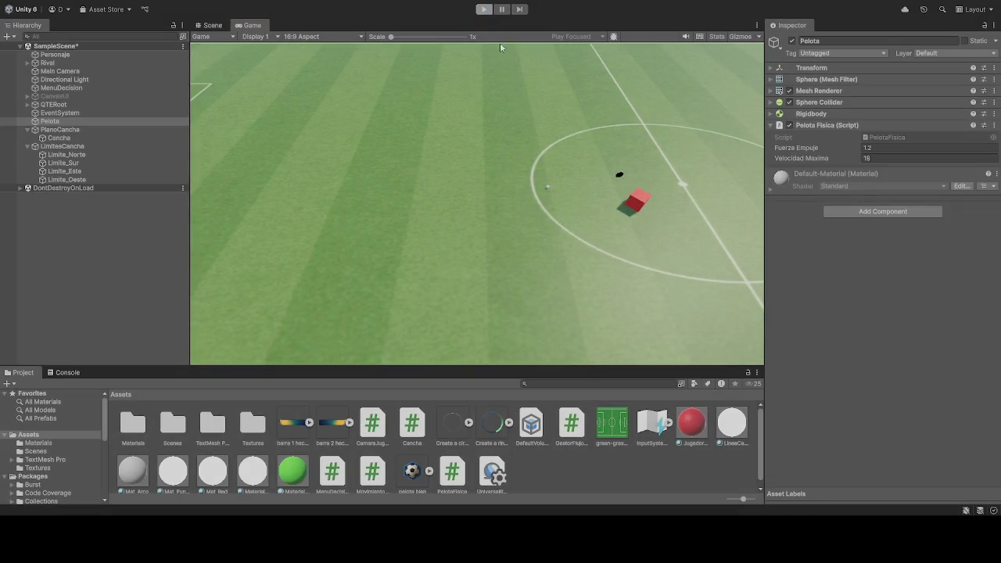
click(59, 71)
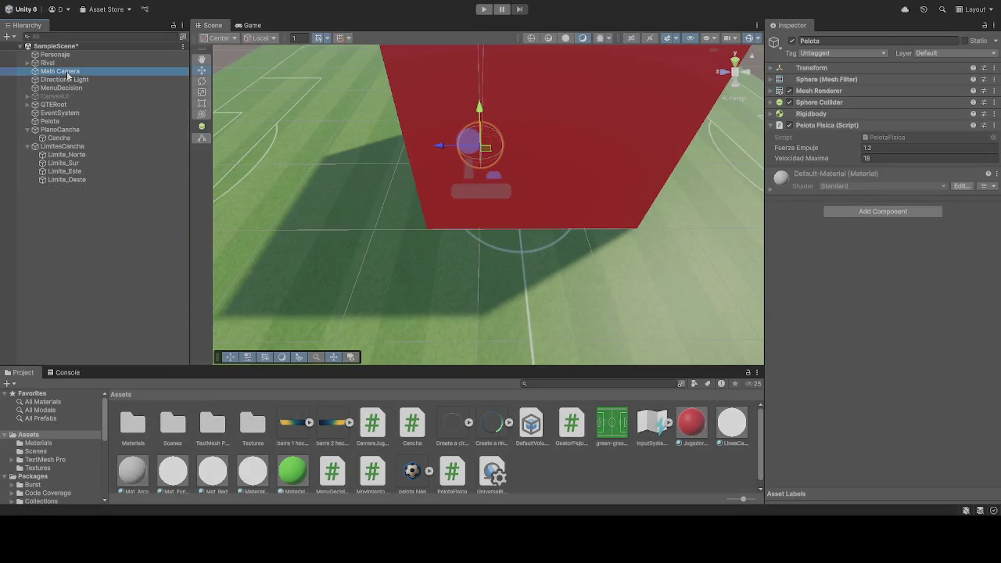
scroll(843, 352, down, 4)
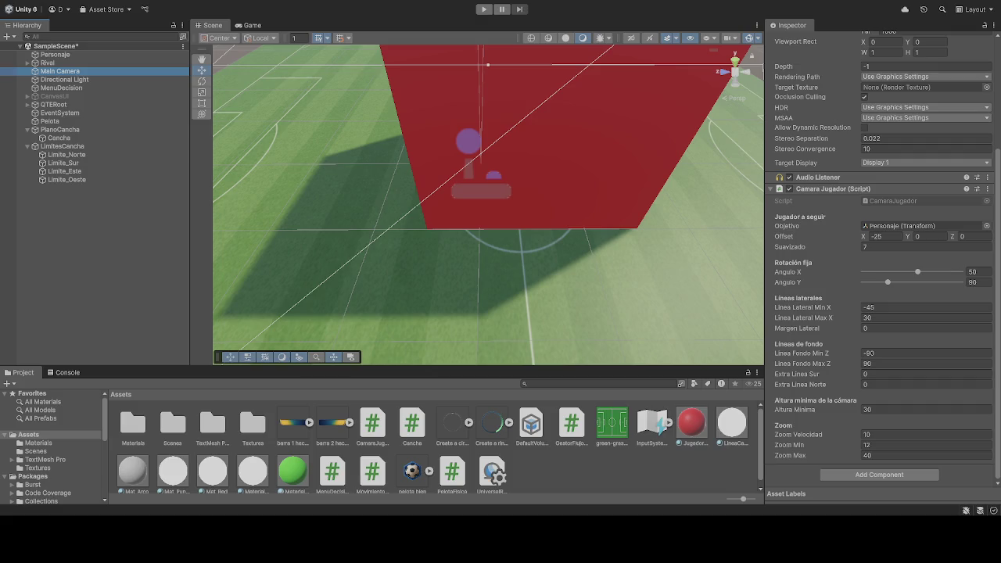
Step: Restart Play mode and scroll the mouse wheel to test the camera zoom
click(485, 9)
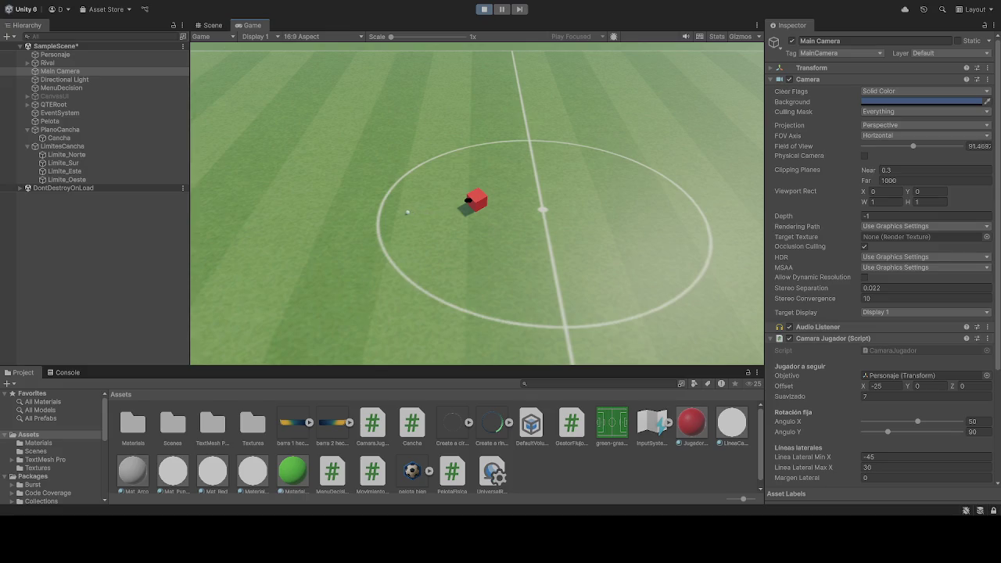
click(484, 10)
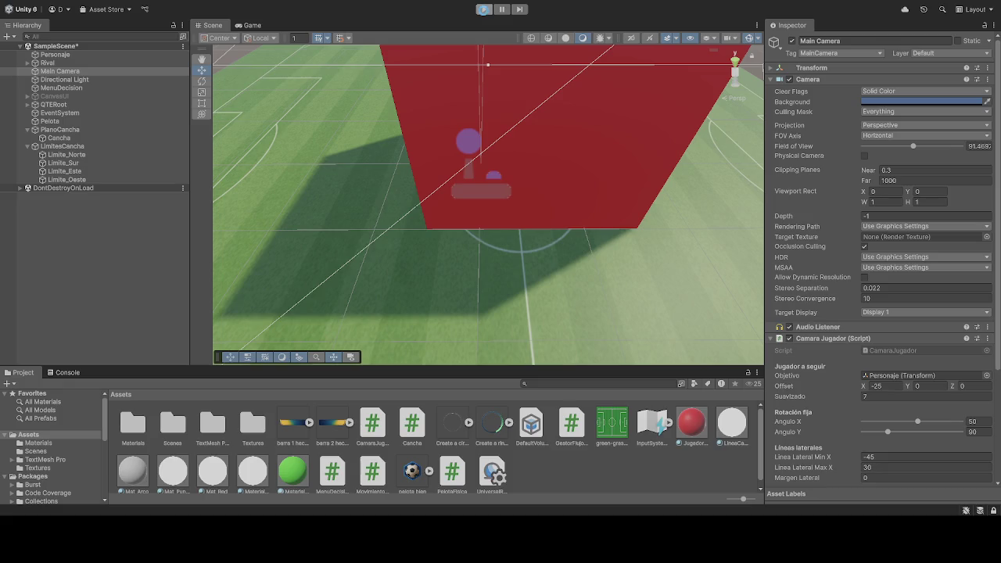
click(484, 10)
click(485, 10)
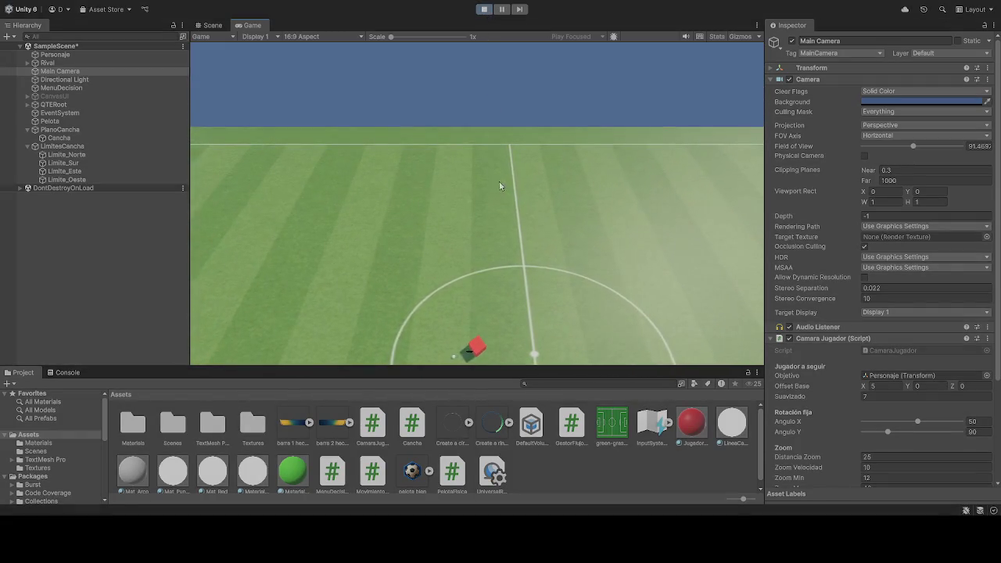
scroll(486, 205, down, 2)
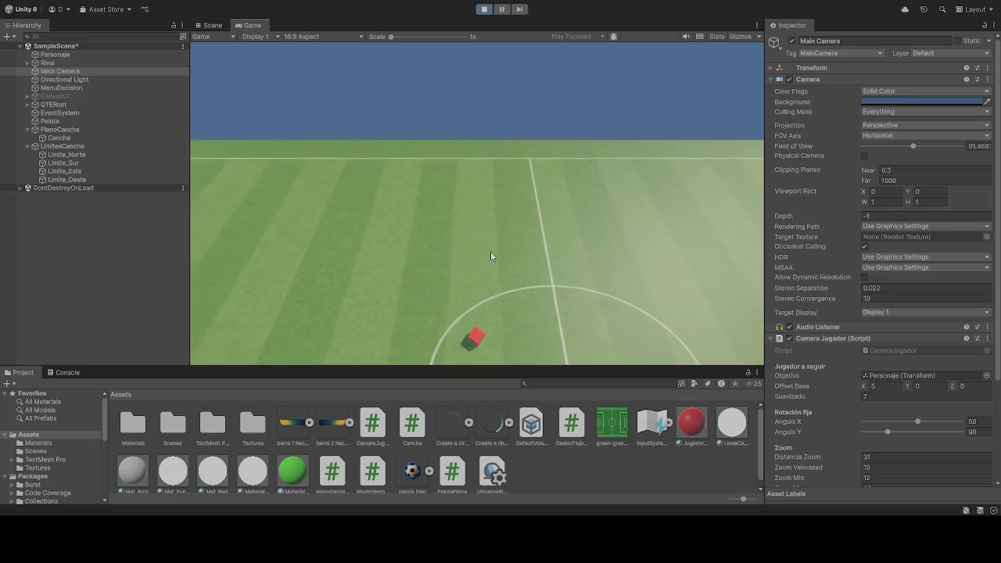
scroll(491, 281, up, 4)
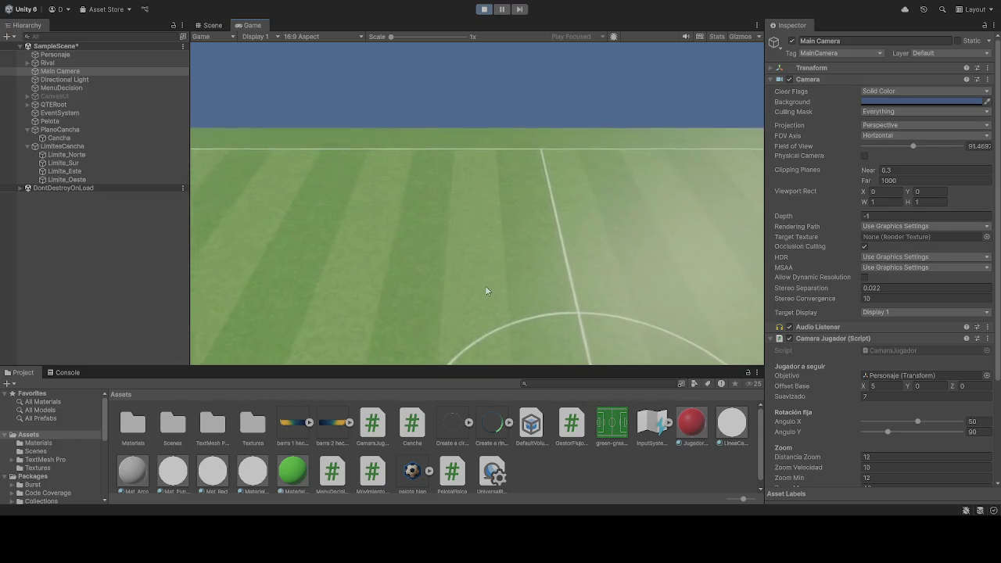
scroll(481, 285, down, 5)
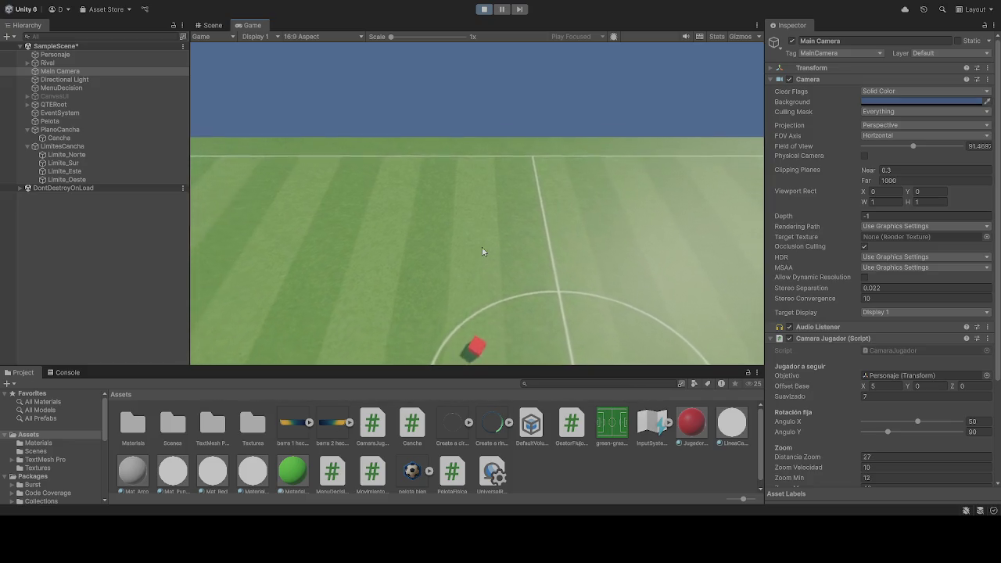
scroll(489, 265, up, 2)
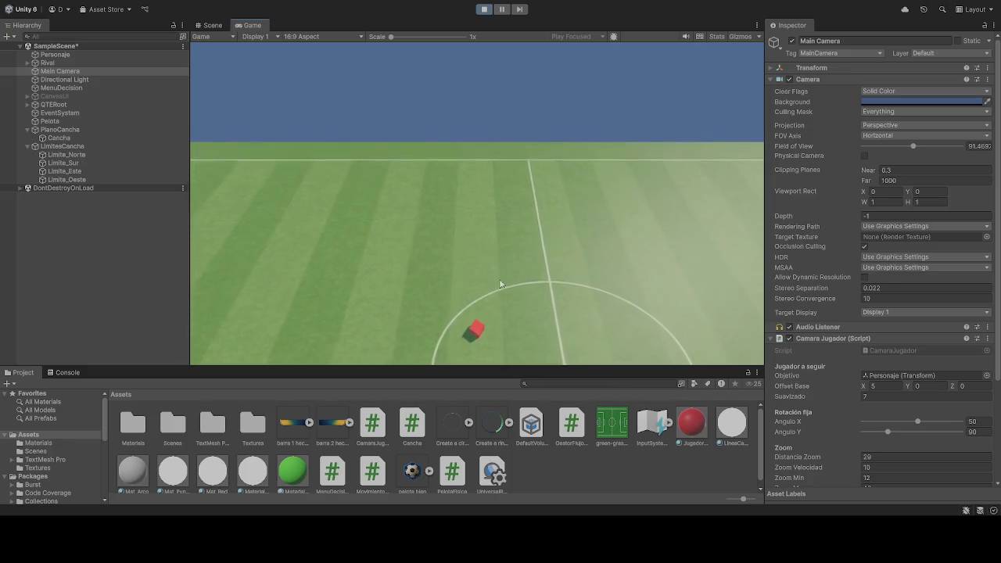
Step: Set the base offset X to 35 and test the zoom again
click(888, 387)
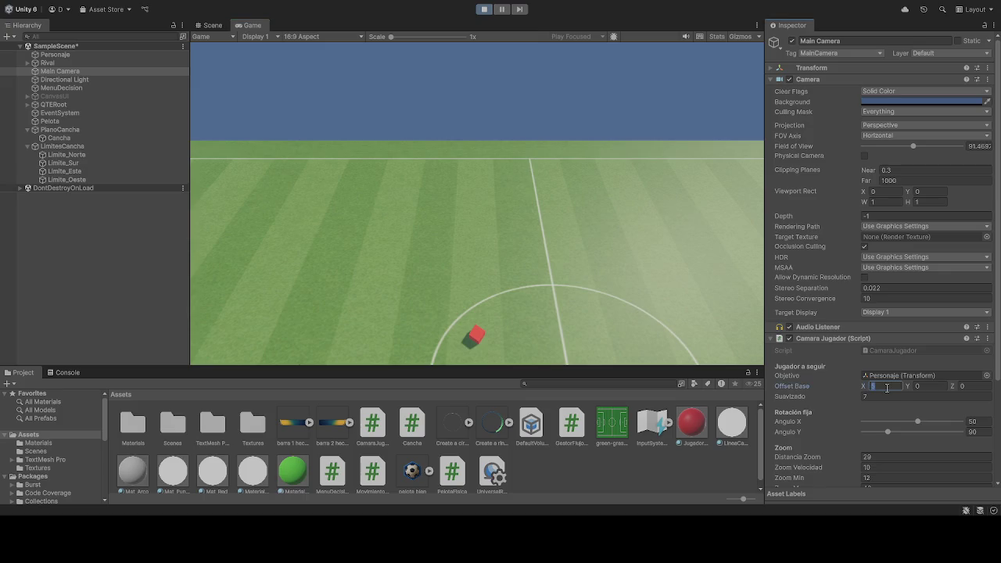
text(-35)
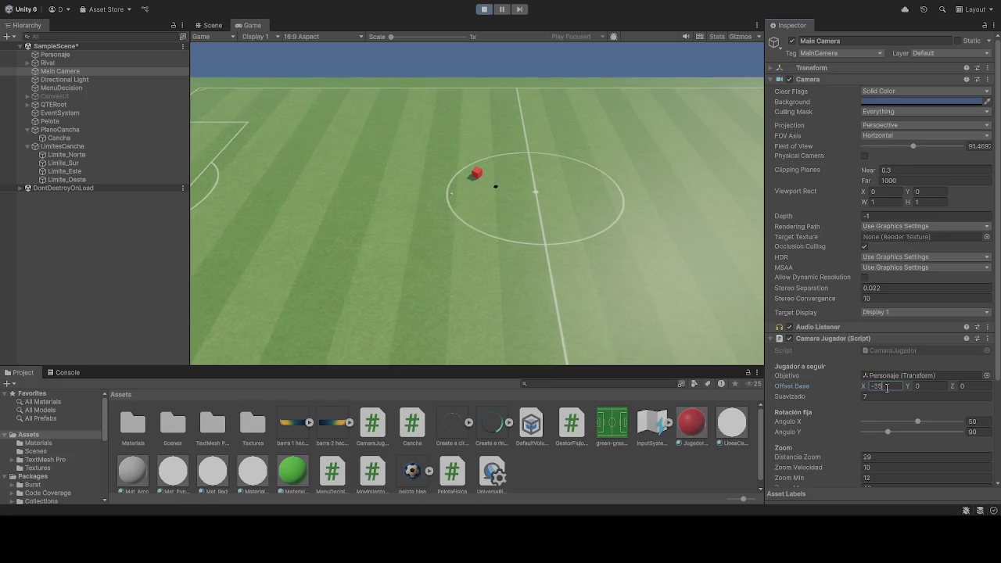
scroll(505, 231, up, 3)
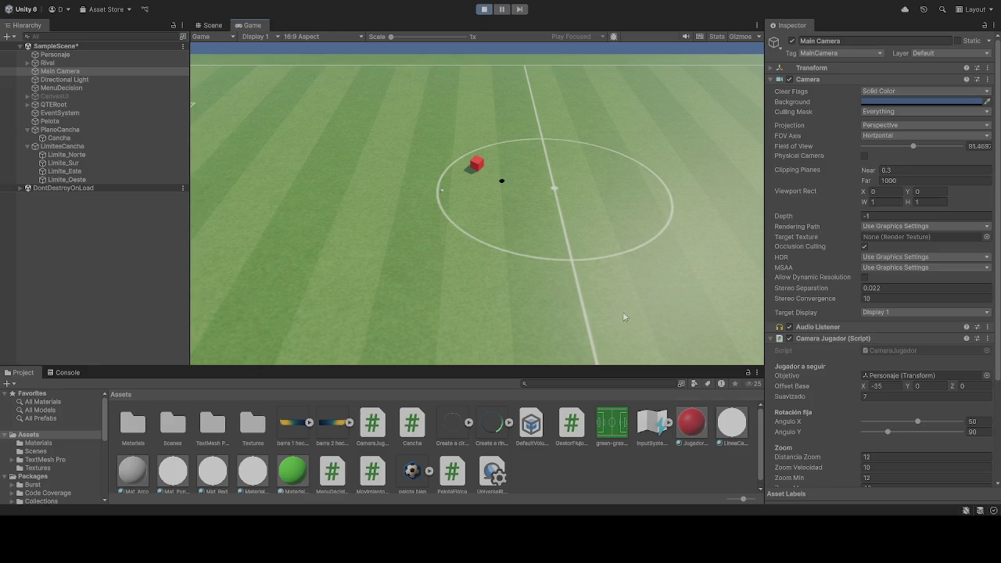
scroll(884, 234, down, 3)
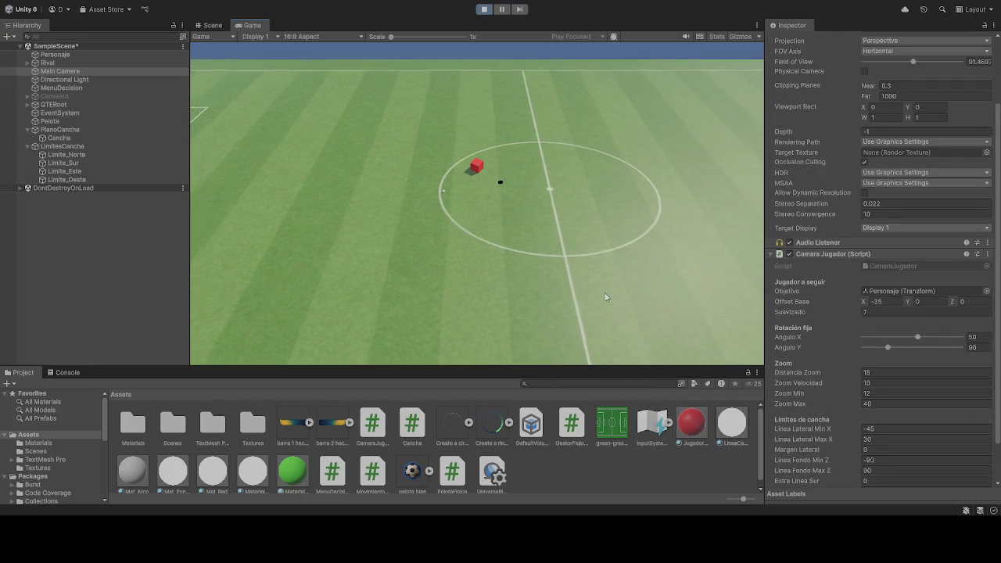
scroll(609, 306, up, 2)
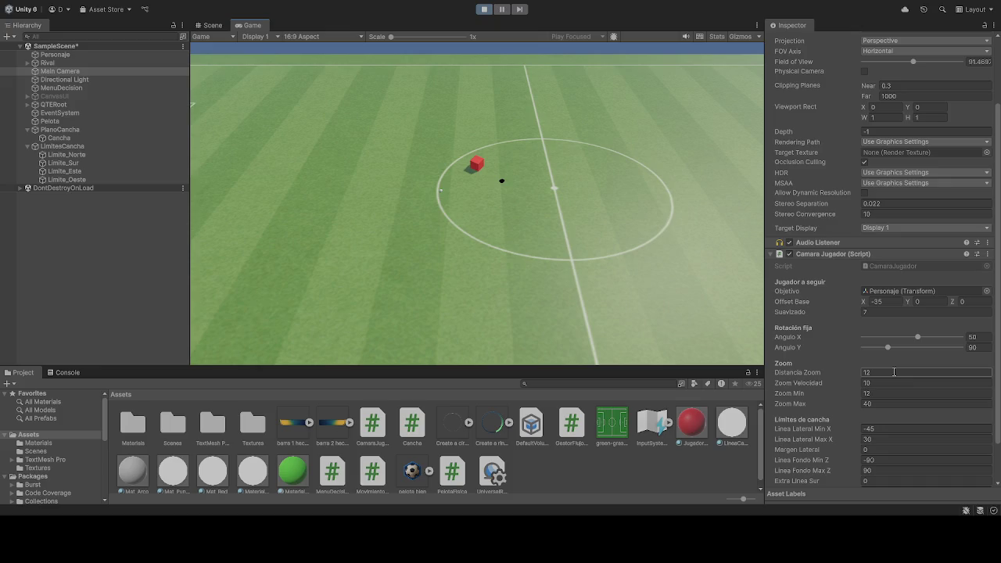
Step: Set the minimum zoom to 0 and the base offset X to -25
click(881, 394)
click(553, 242)
scroll(553, 242, up, 4)
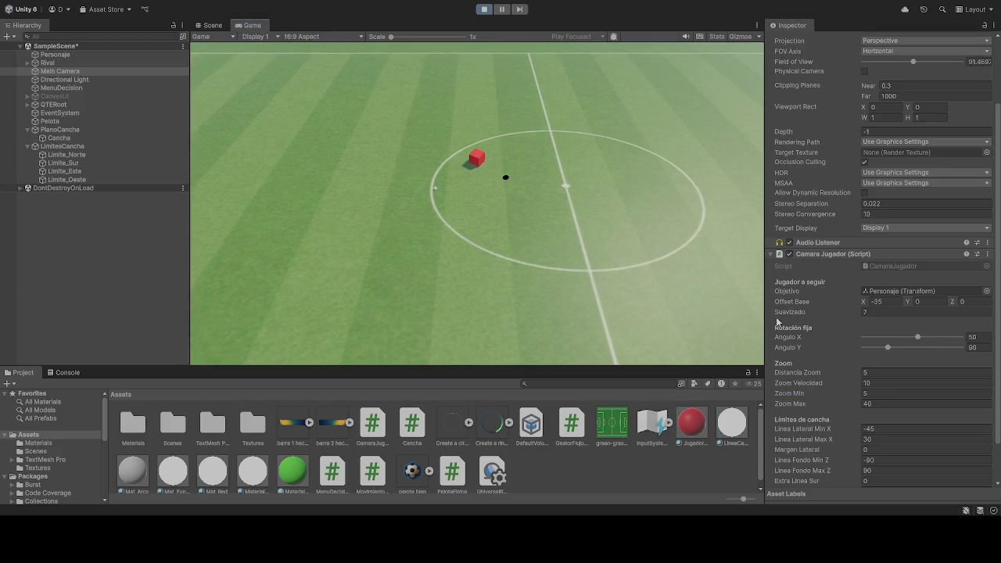
click(892, 394)
click(484, 187)
scroll(484, 187, up, 3)
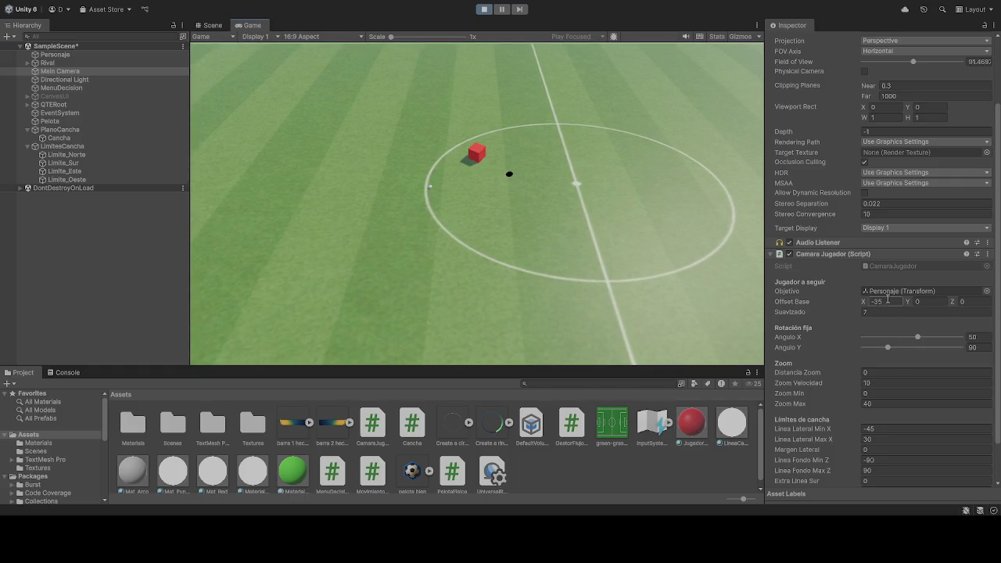
click(888, 301)
text(-25)
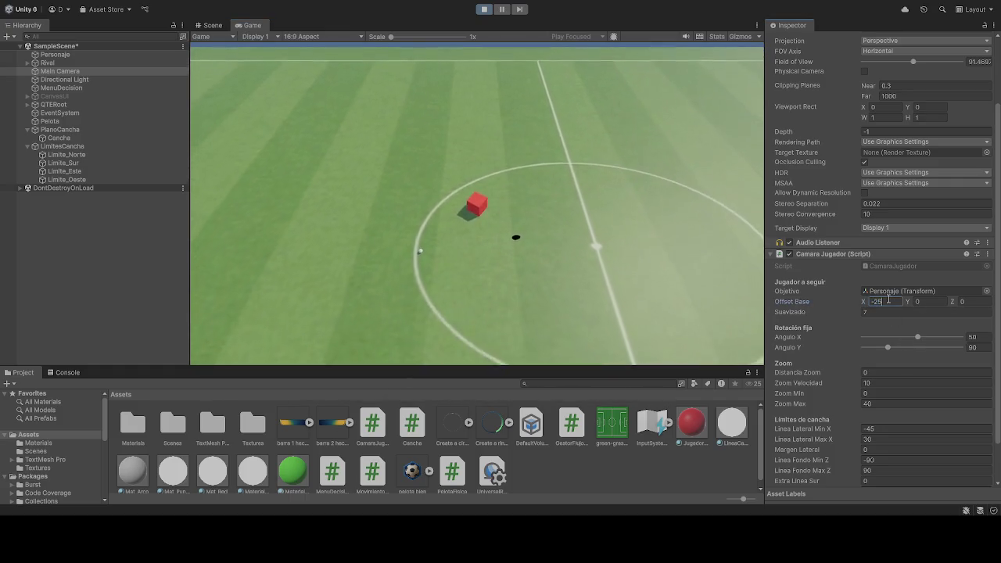
click(565, 263)
Step: Move the red cube across the pitch while testing zoom, then stop playing
key(a)
scroll(830, 426, down, 2)
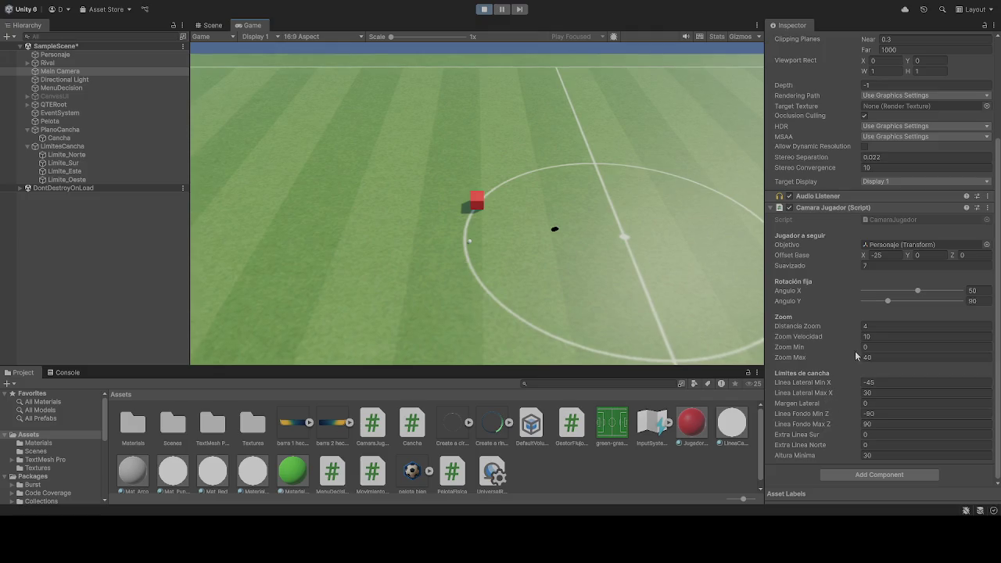
scroll(530, 278, down, 5)
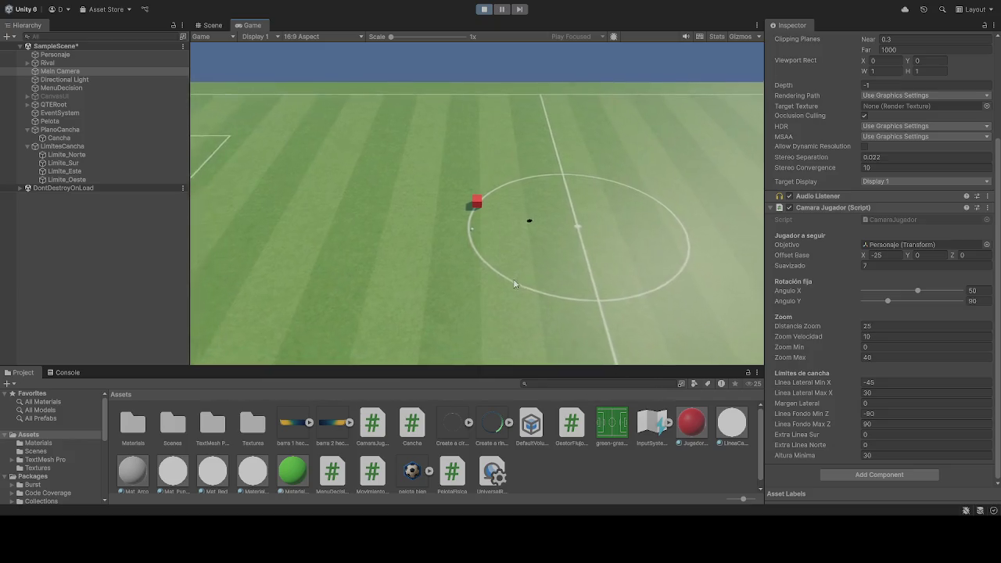
scroll(507, 280, down, 2)
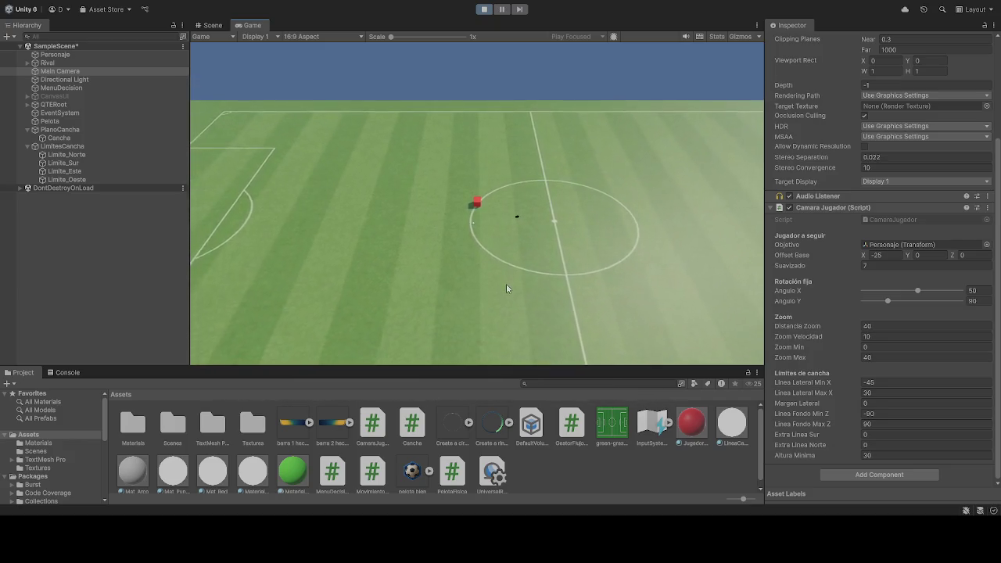
scroll(505, 297, up, 3)
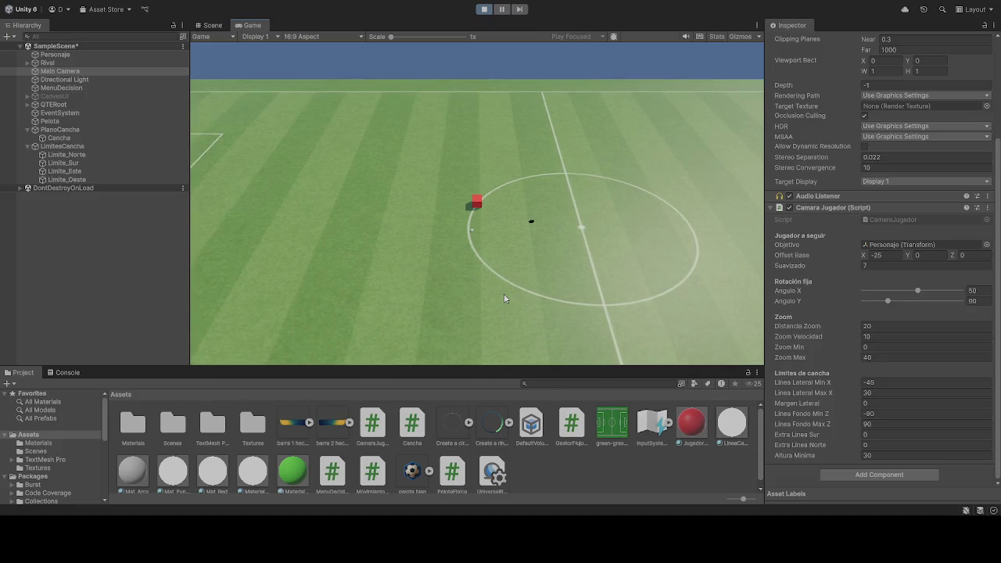
scroll(505, 298, up, 5)
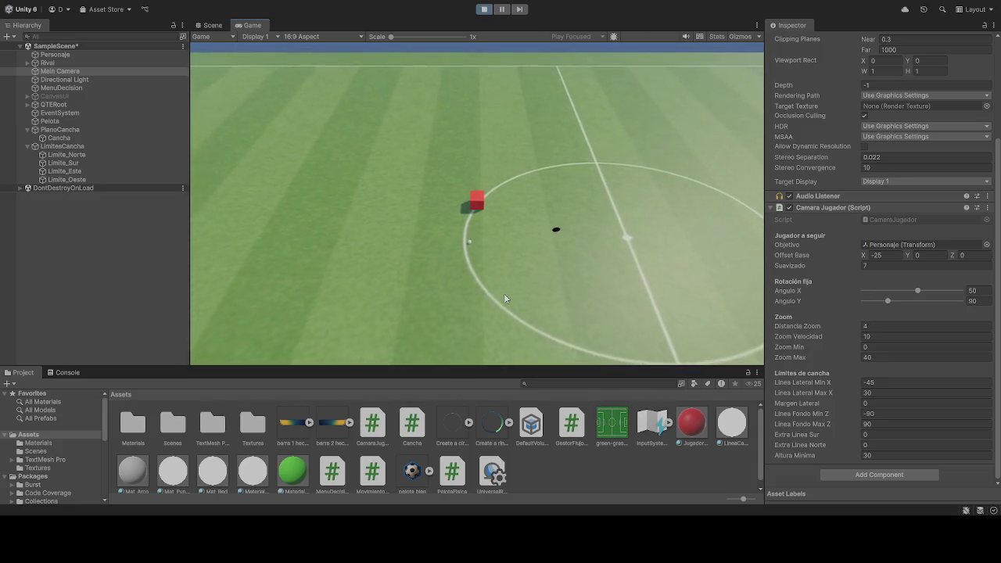
scroll(504, 298, down, 2)
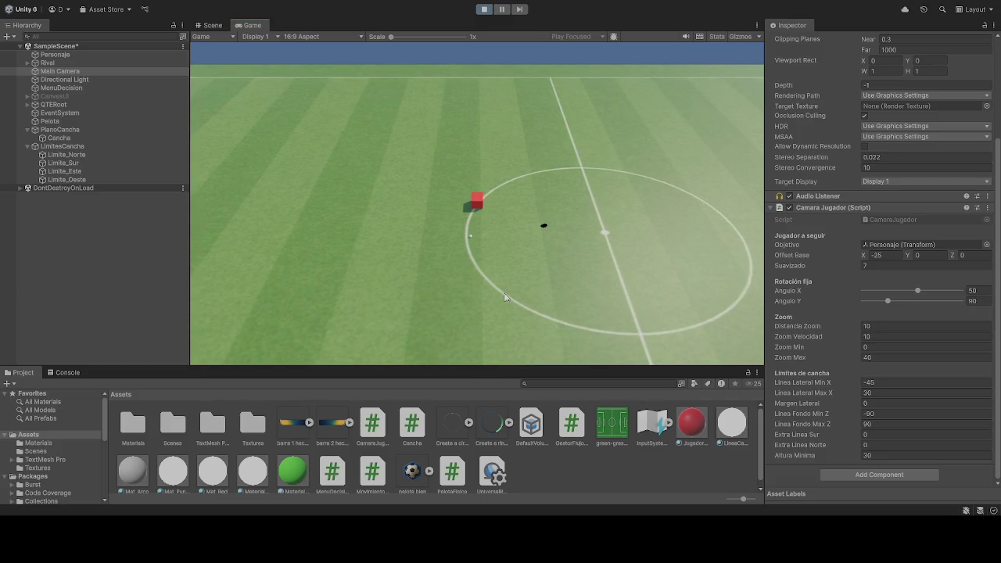
scroll(505, 298, up, 2)
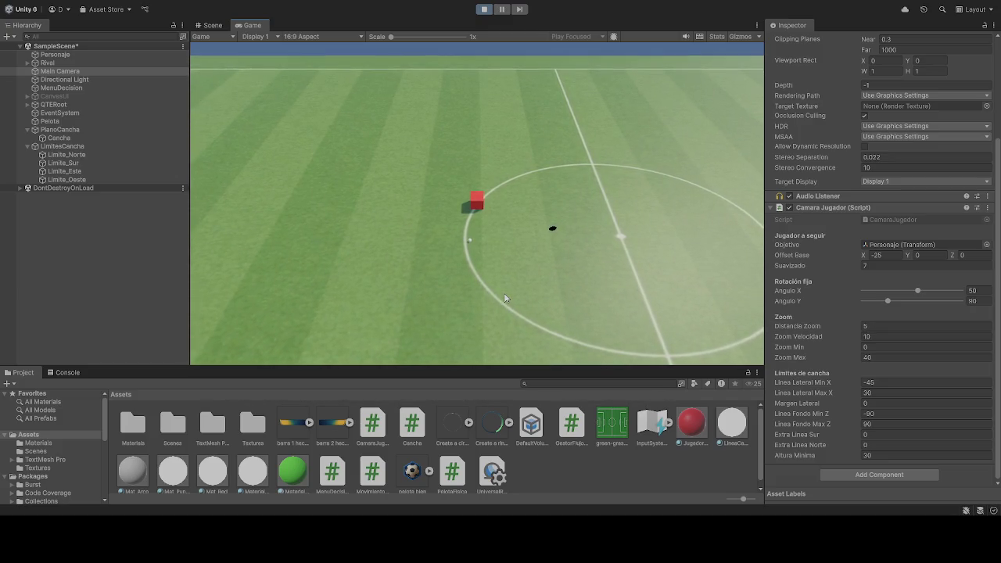
scroll(505, 297, down, 2)
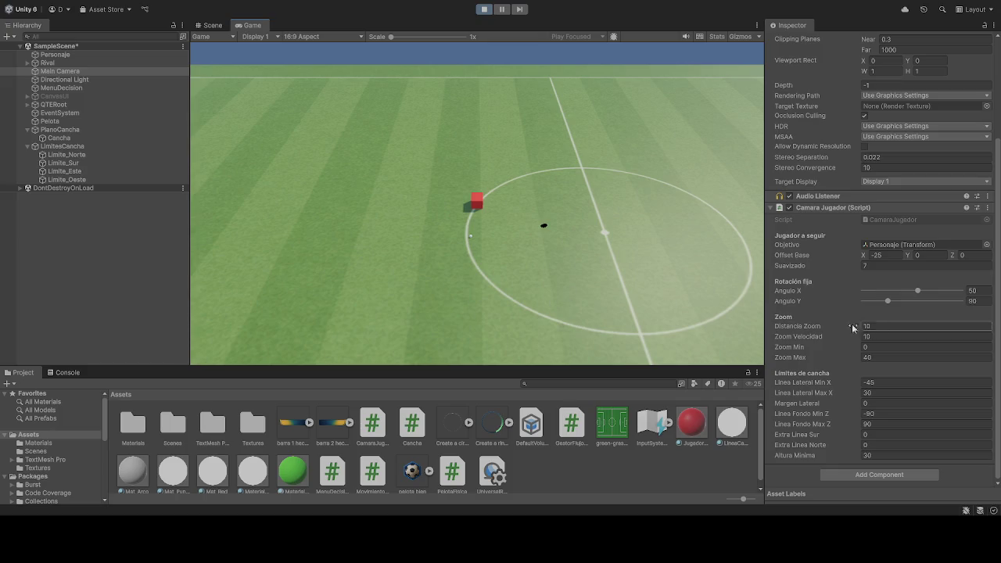
click(484, 10)
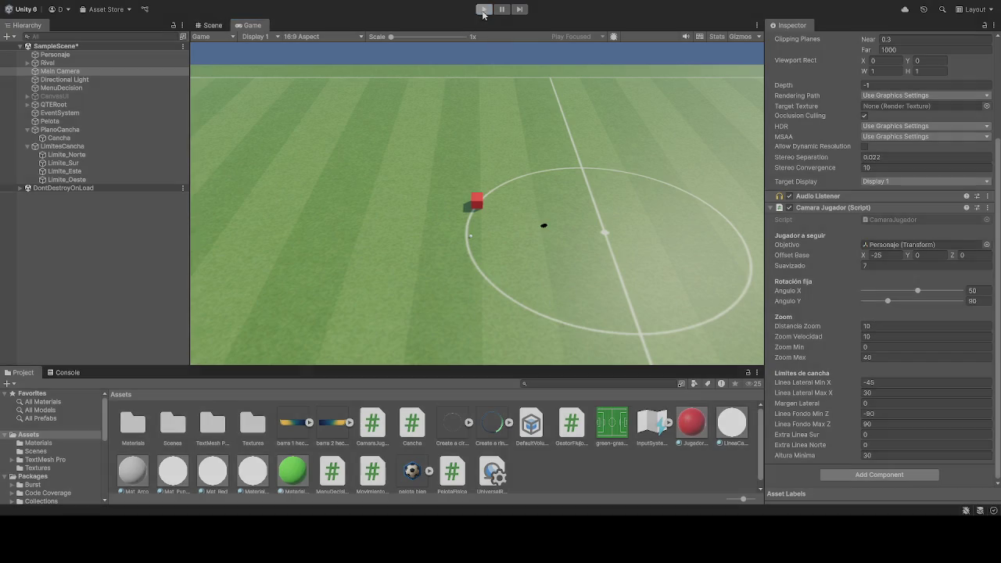
Step: Set Offset Base X to -25, Zoom Min to 0 and Zoom Max to 10
click(896, 255)
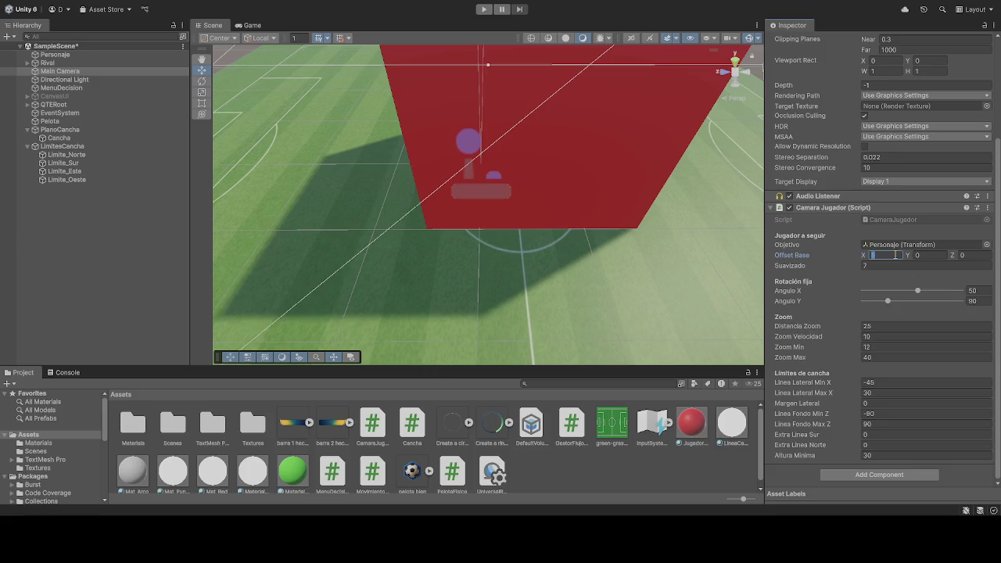
text(-25)
click(875, 347)
text(0)
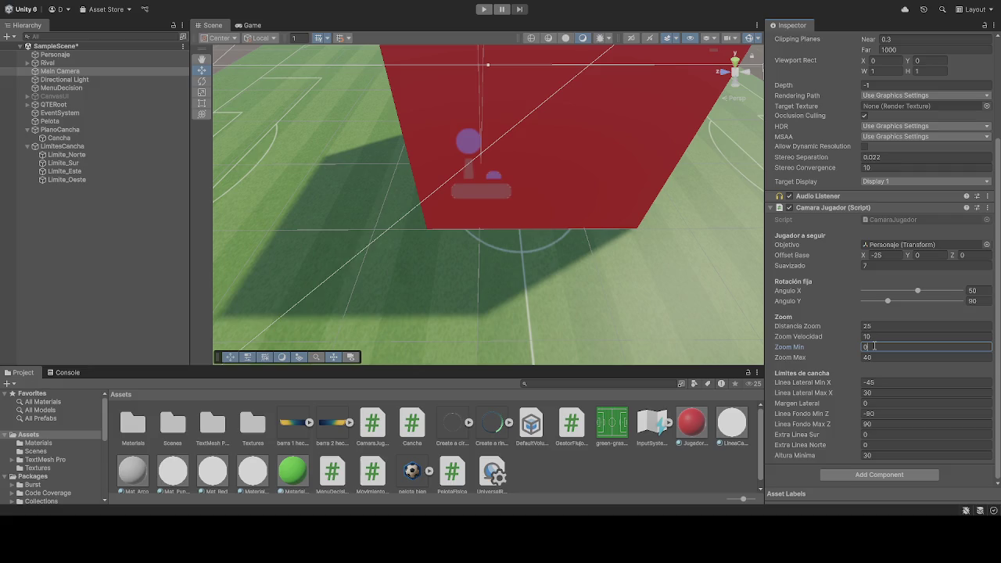
click(878, 356)
text(10)
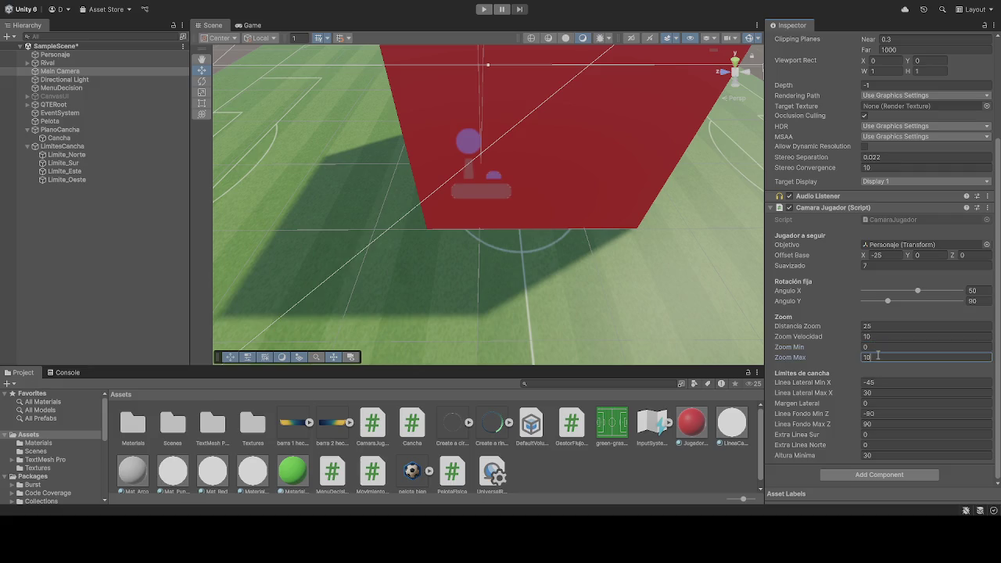
click(622, 268)
Step: Briefly play-test the camera, then stop and reselect the Main Camera
click(484, 9)
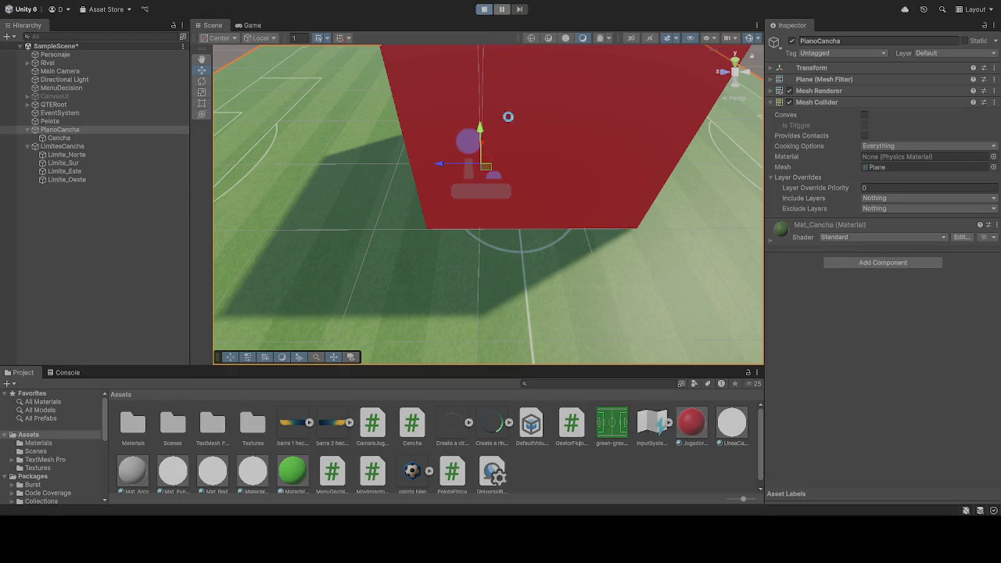
click(486, 10)
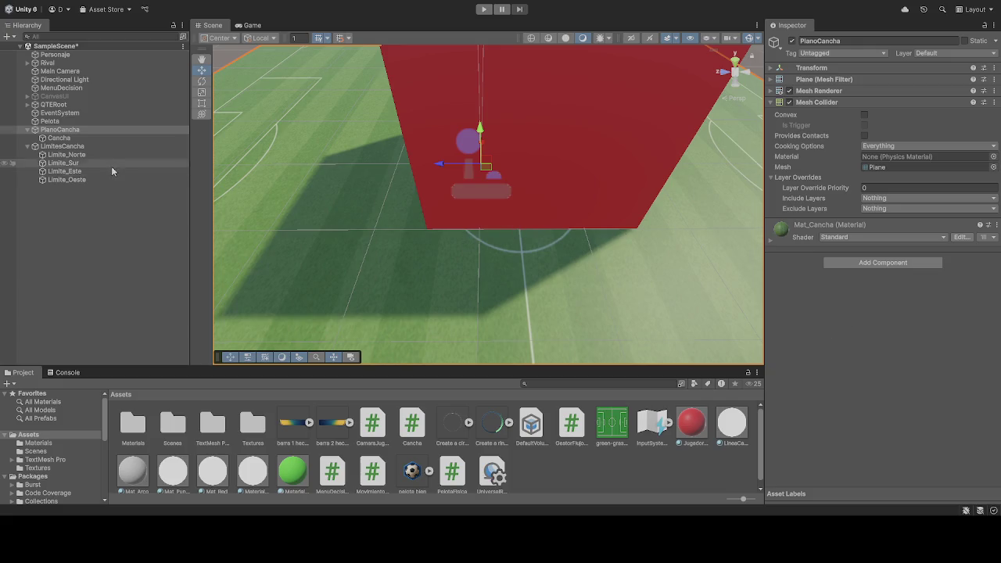
click(64, 71)
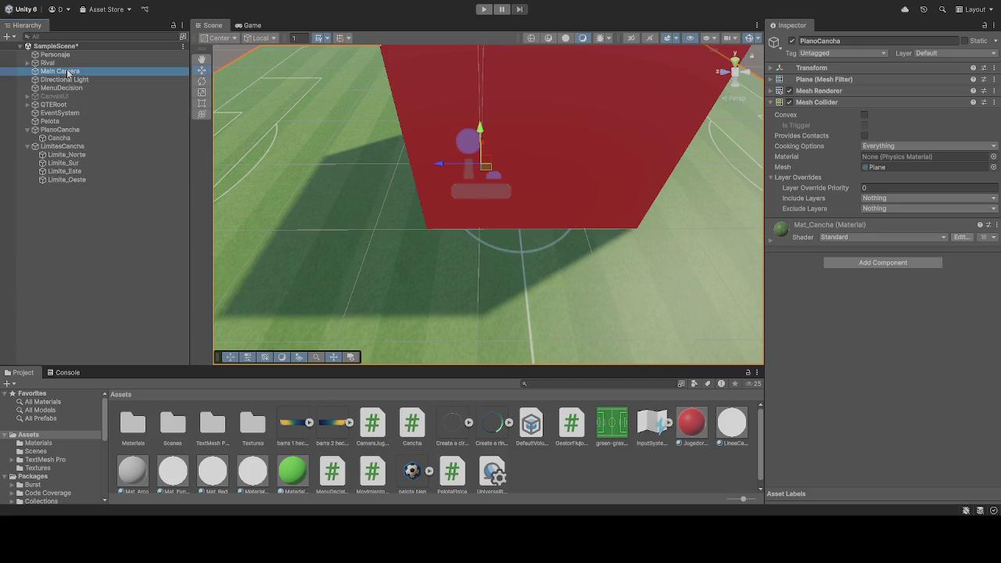
Step: Set Distancia Zoom to 0 and play-test, zooming in and out with the wheel
scroll(786, 407, down, 4)
click(883, 327)
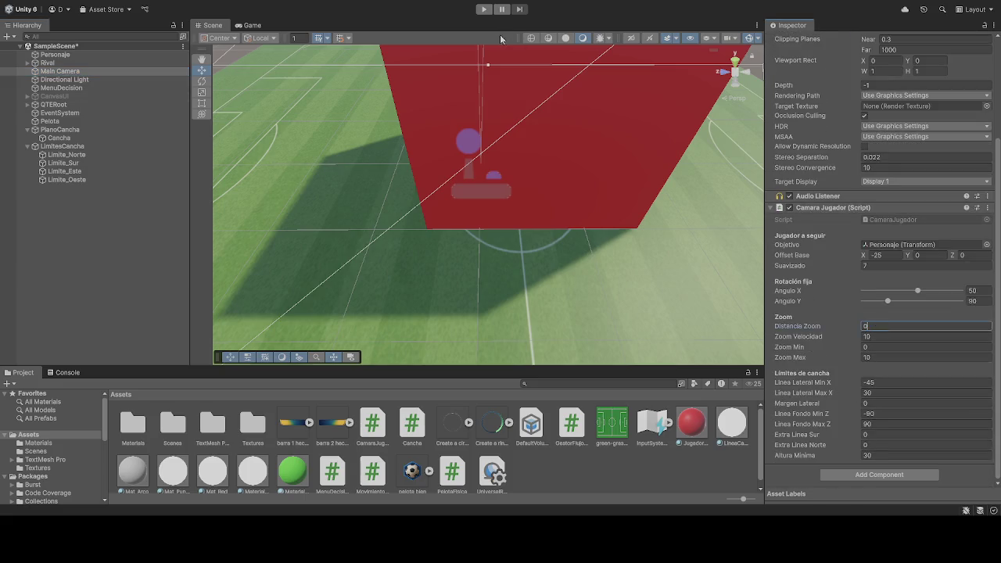
click(484, 10)
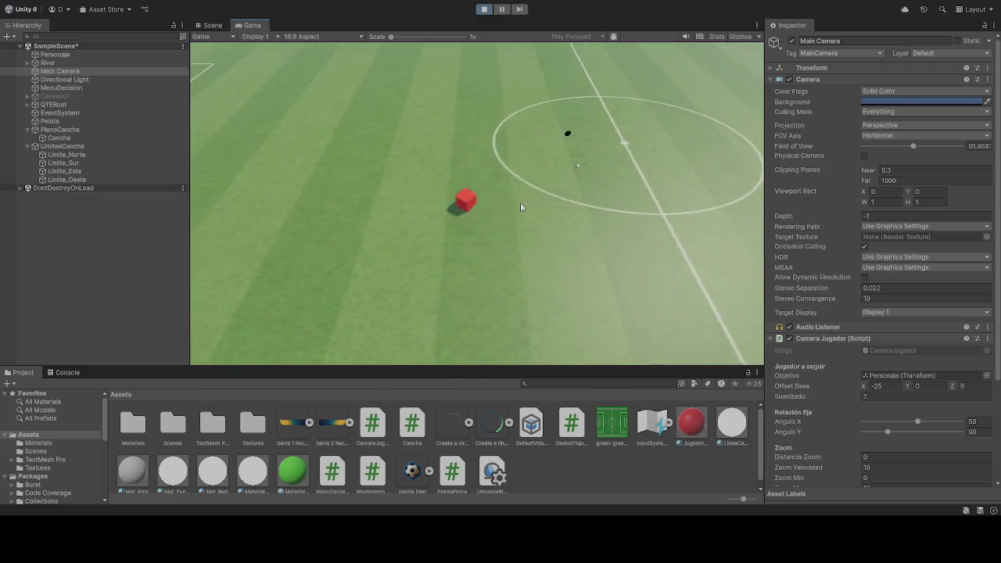
scroll(525, 202, down, 1)
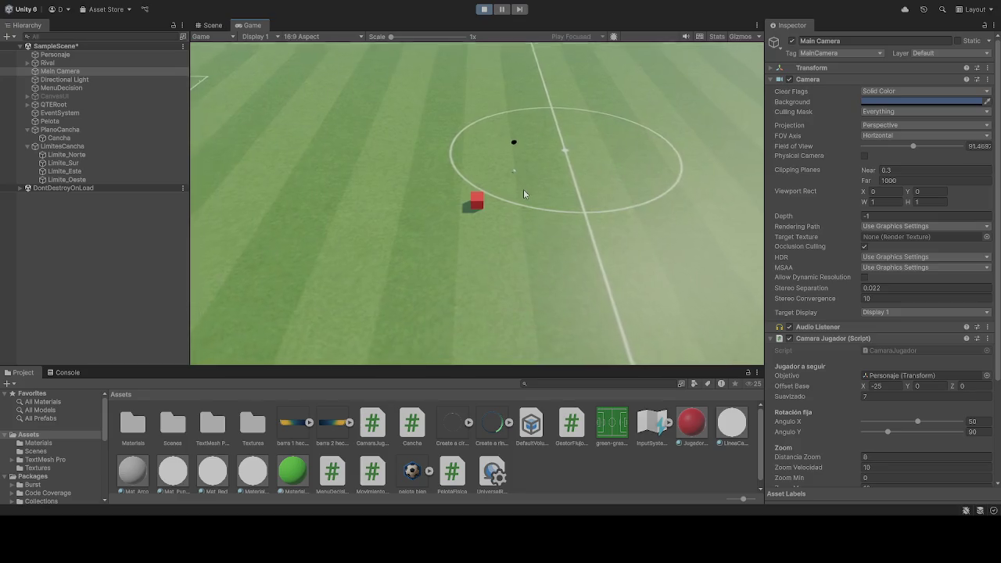
scroll(518, 189, up, 1)
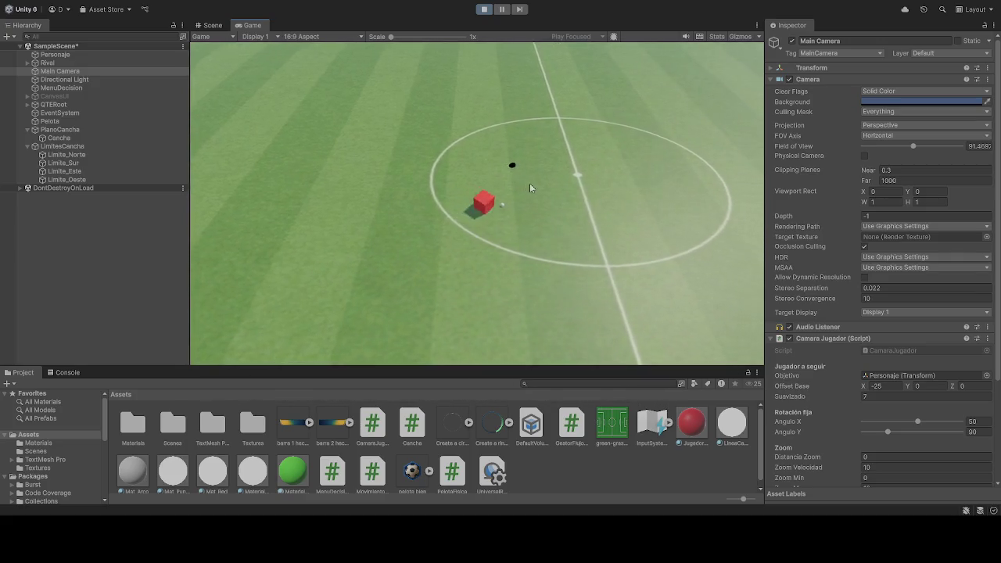
Step: Stop the play test and raise the Camara Jugador Zoom Max to 15
click(484, 10)
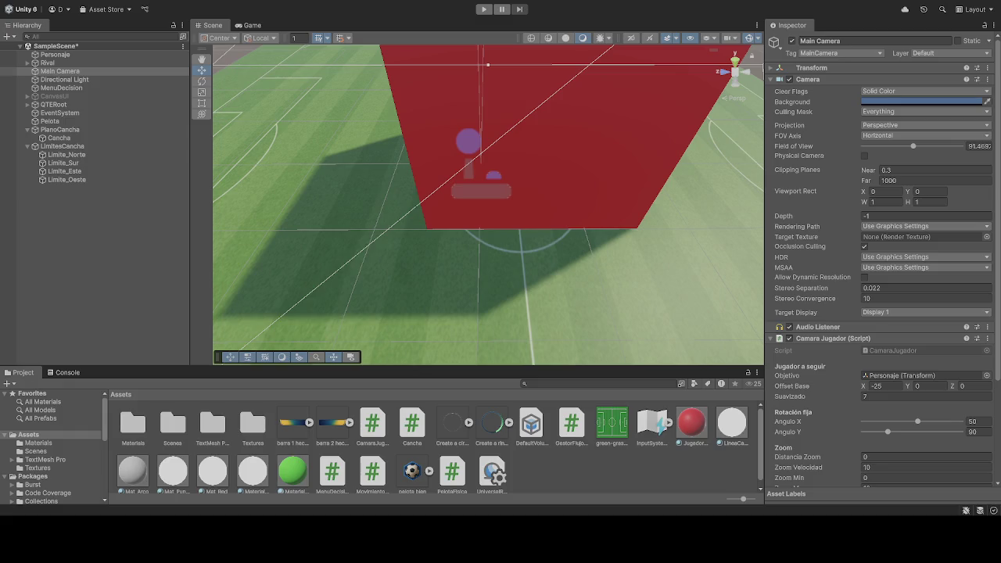
scroll(877, 433, down, 3)
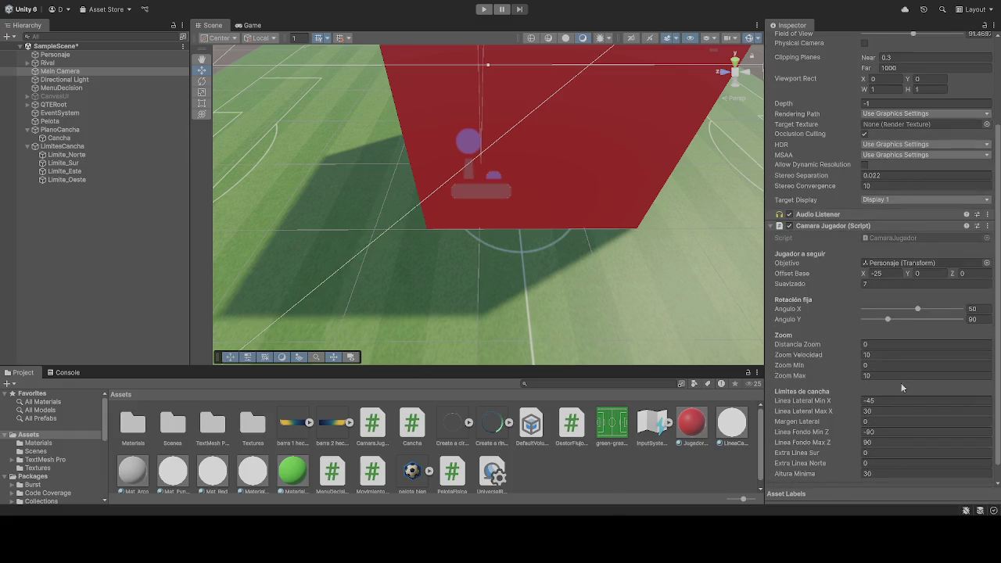
click(875, 377)
text(15)
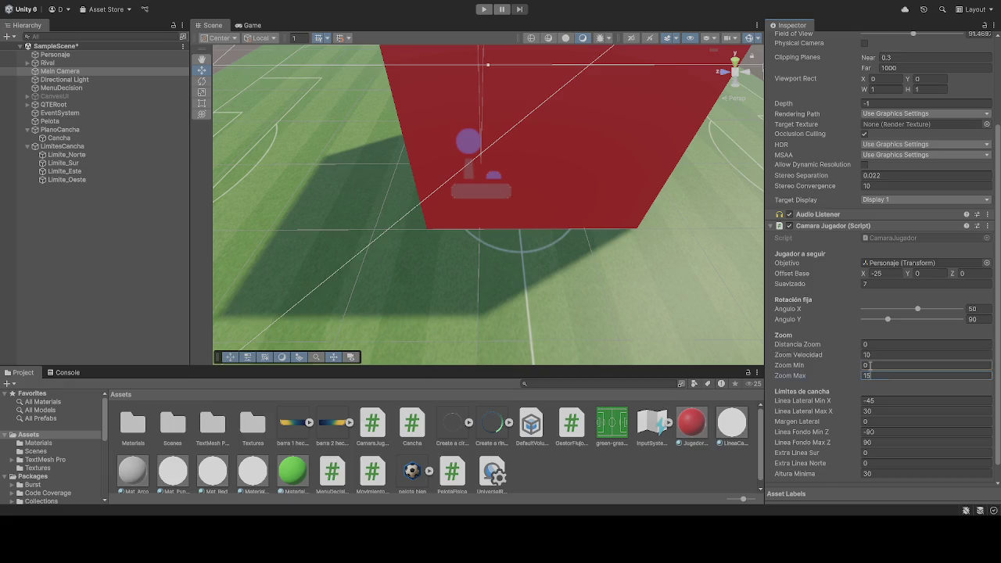
click(687, 297)
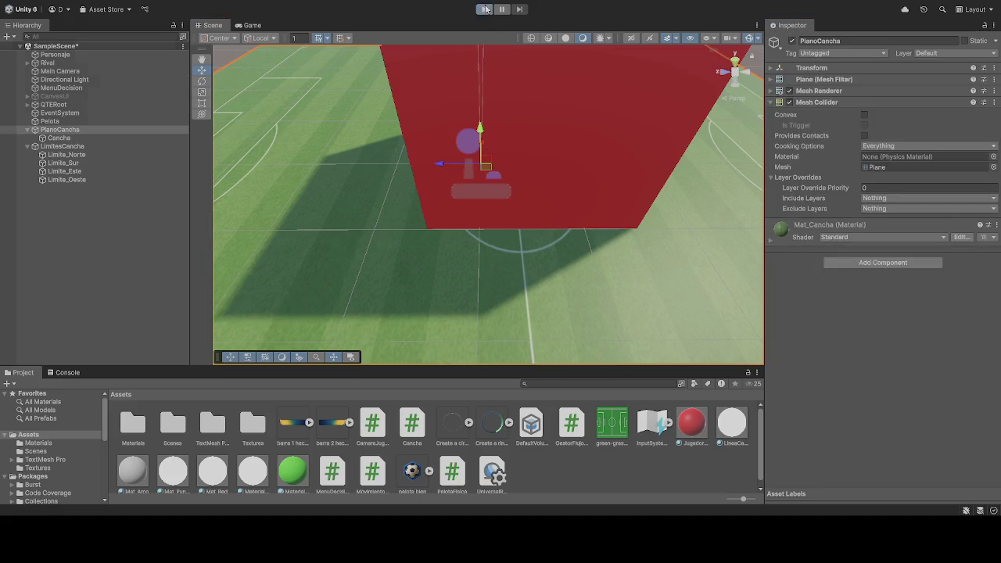
click(483, 8)
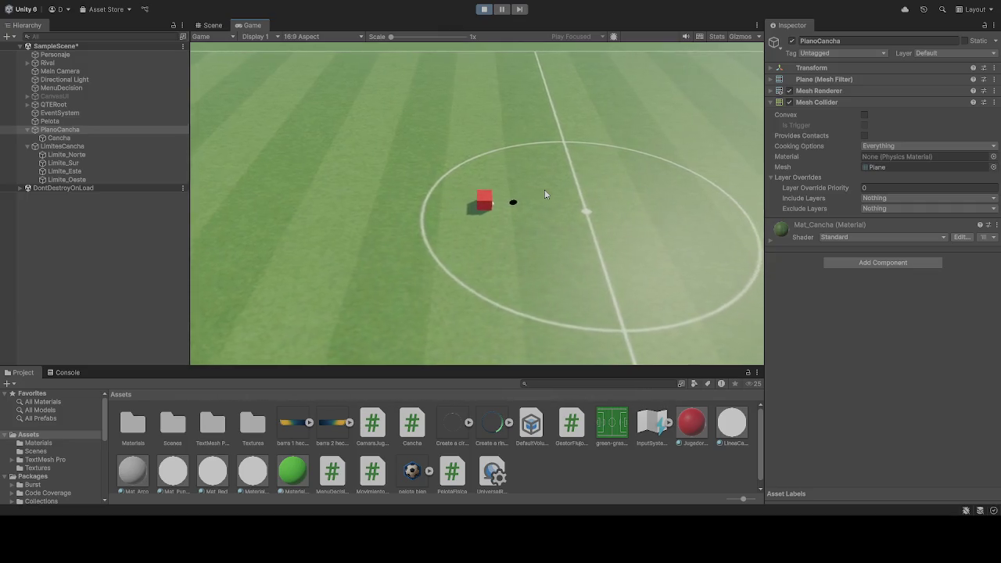
click(484, 8)
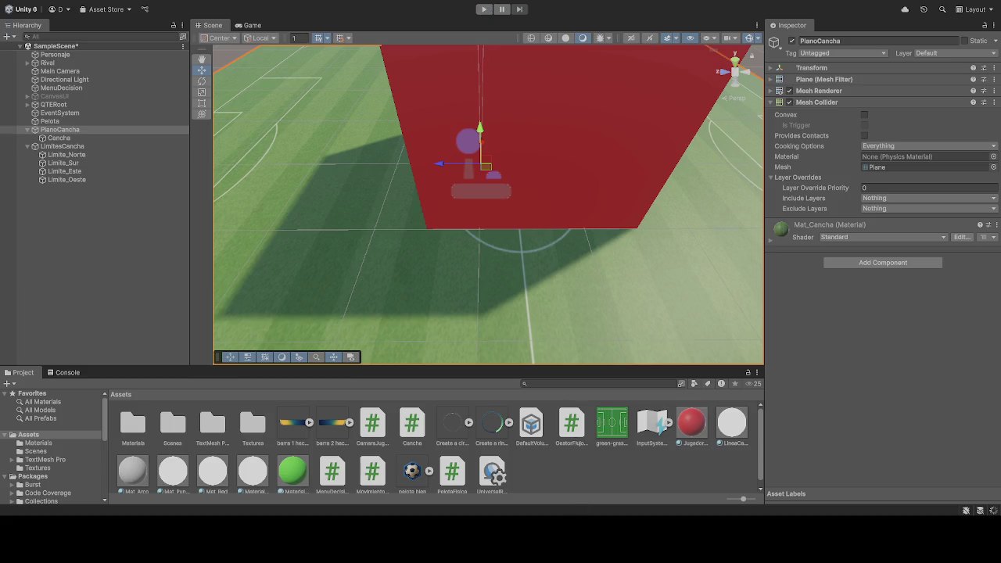
Step: Play-test the soccer scene, stop it, and start the play test again
click(483, 8)
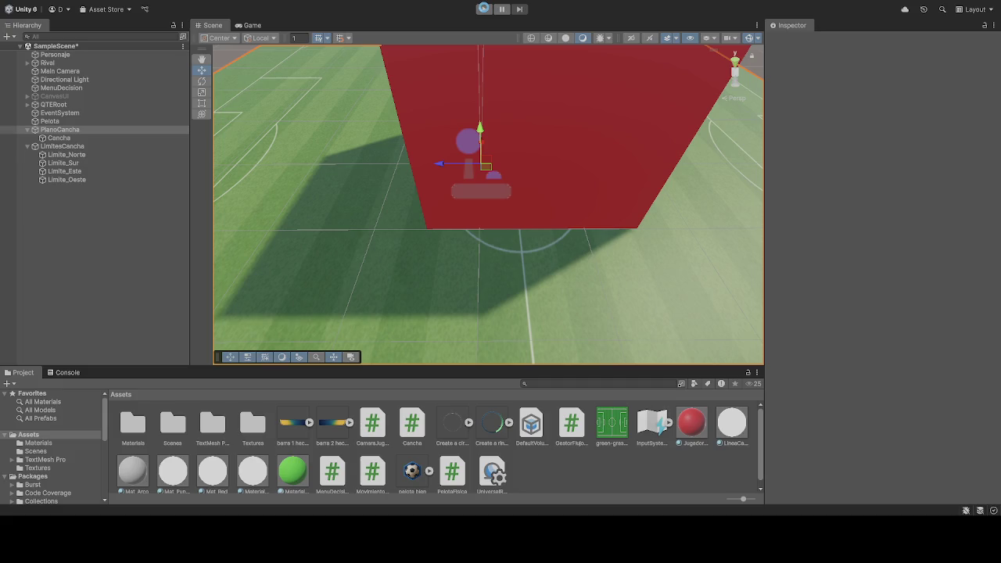
click(485, 8)
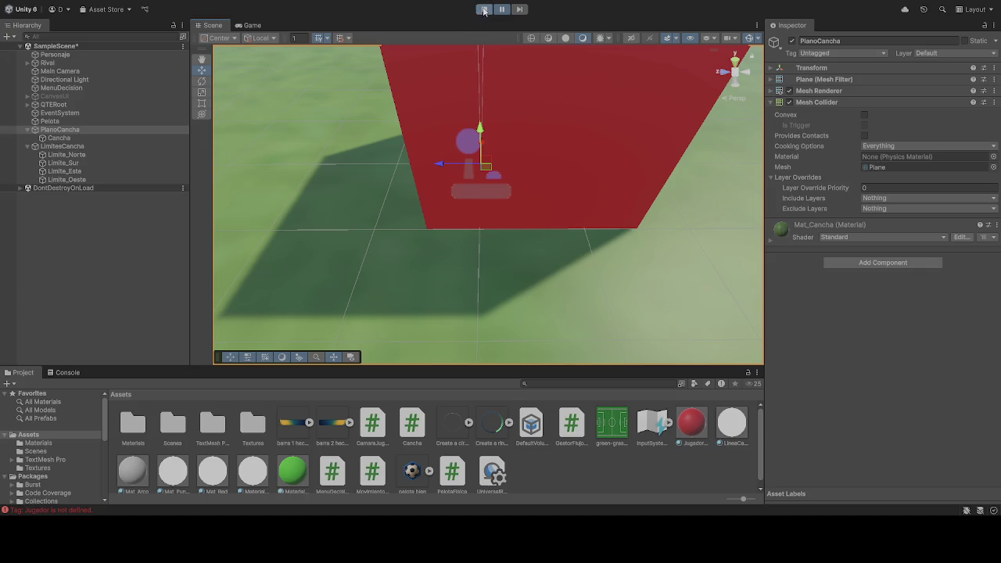
click(484, 11)
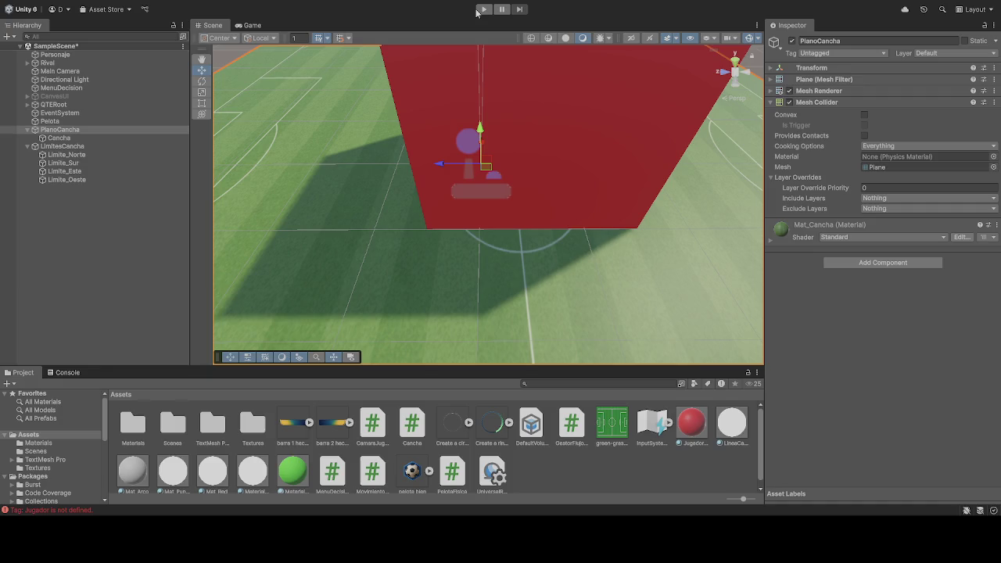
click(483, 11)
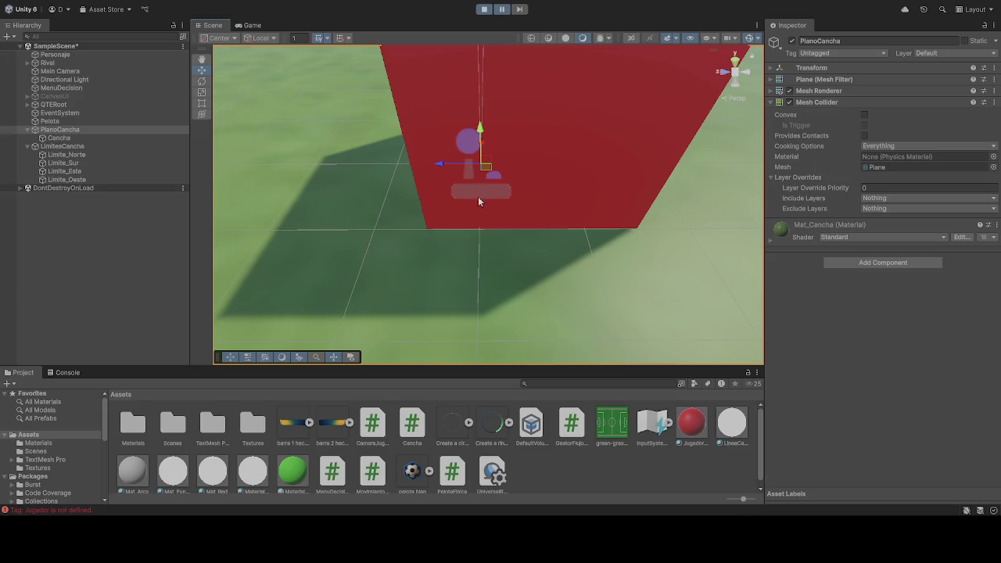
Step: Inspect Personaje and zoom around the cube, then stop playback and select Main Camera
click(477, 207)
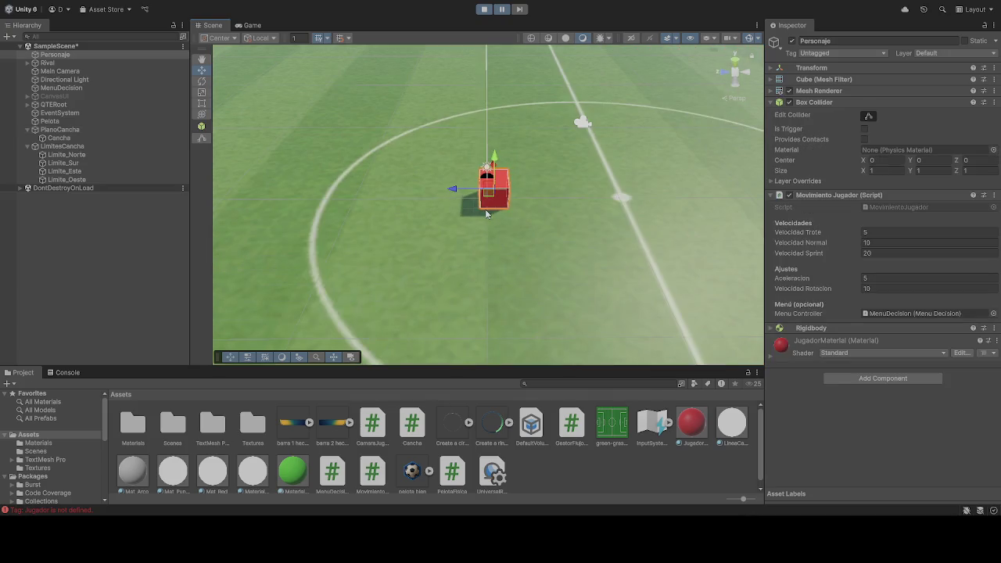
scroll(489, 219, up, 5)
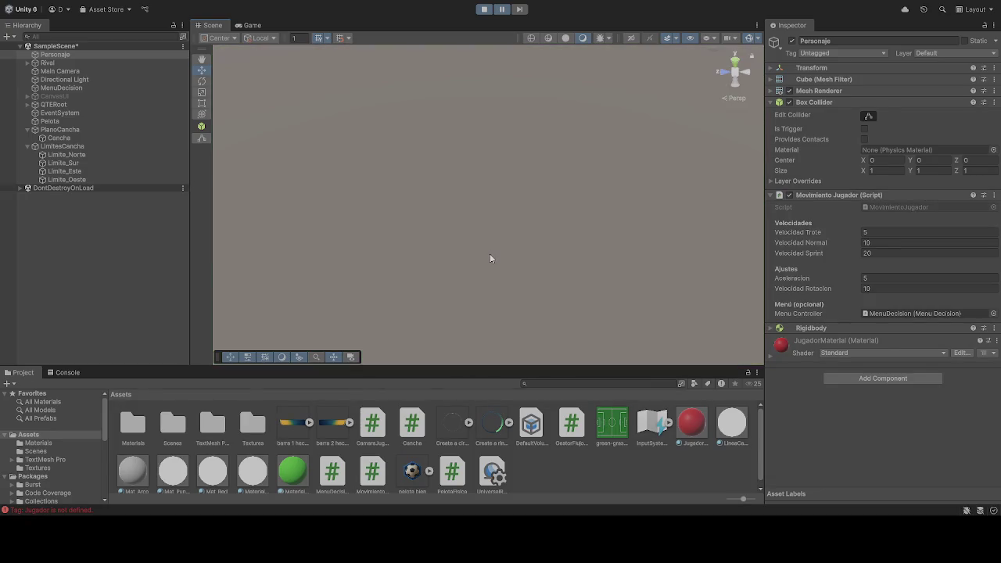
scroll(490, 254, down, 10)
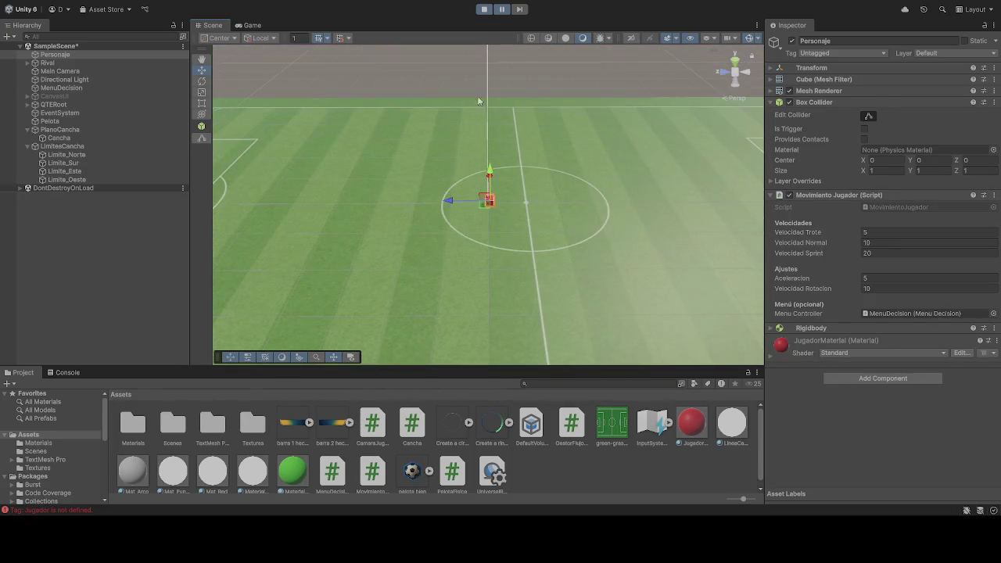
scroll(477, 229, down, 5)
scroll(479, 239, up, 5)
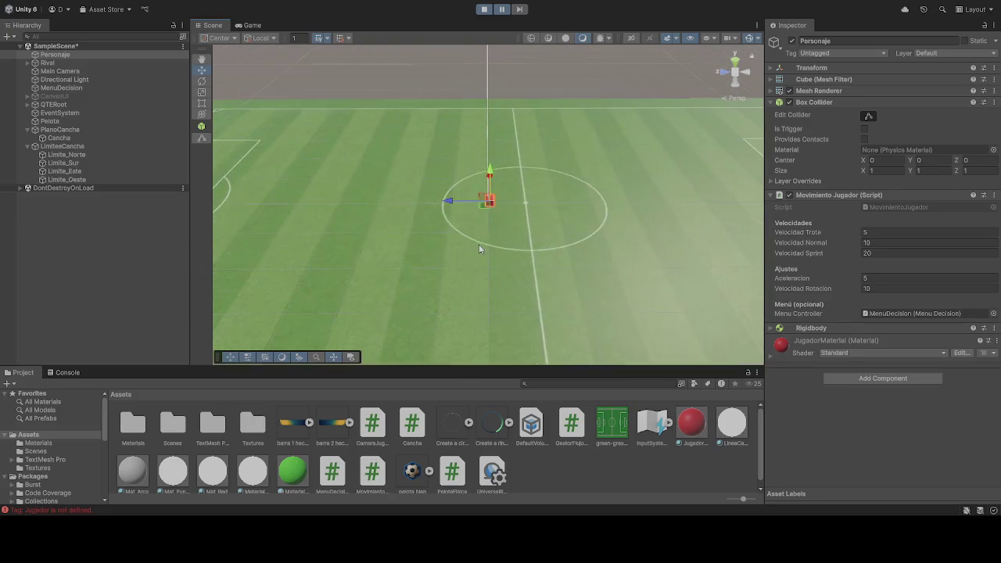
scroll(479, 249, up, 3)
click(485, 9)
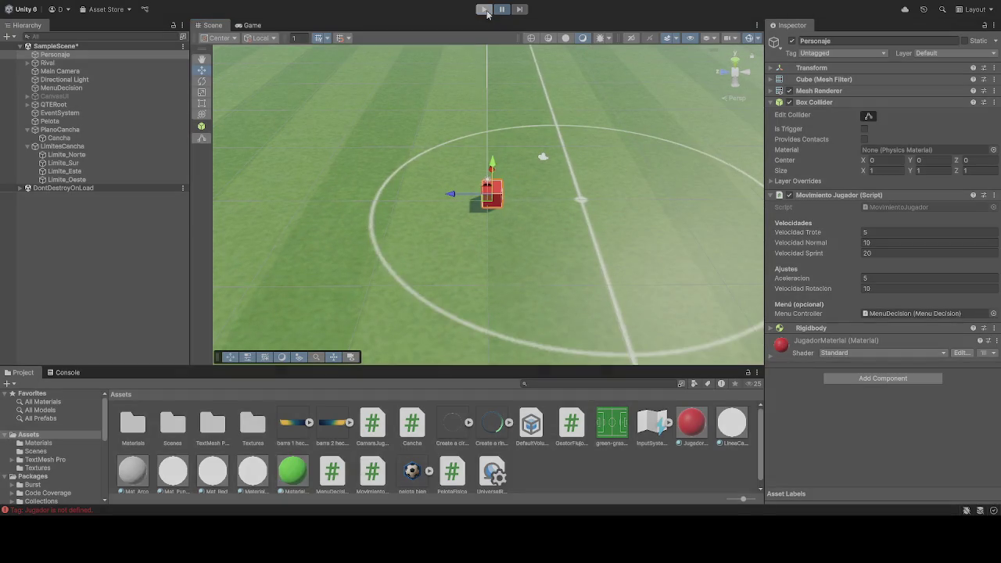
click(60, 71)
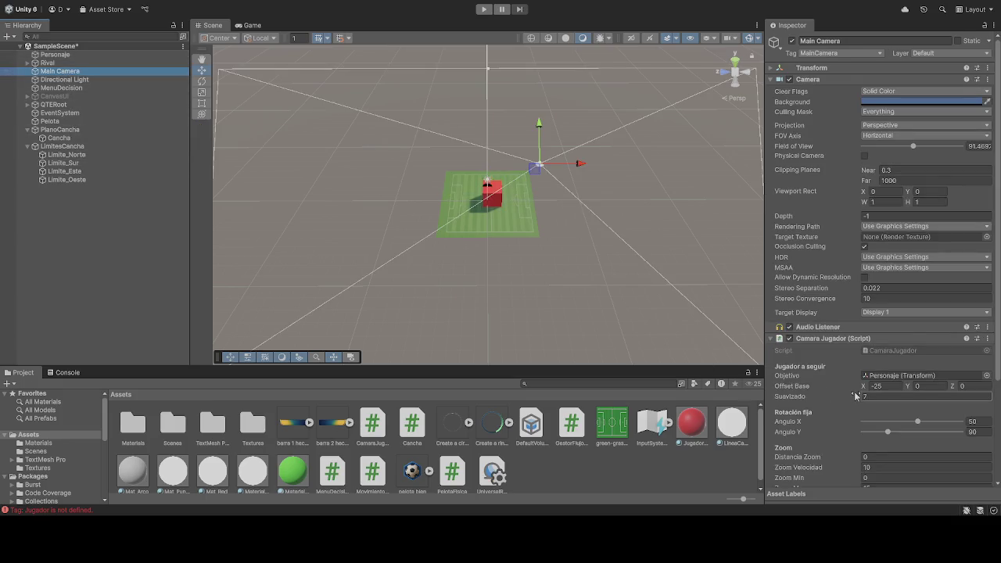
Step: Play-test with the follow camera, view its render in the Game view, stop, and select Pelota
scroll(856, 396, down, 5)
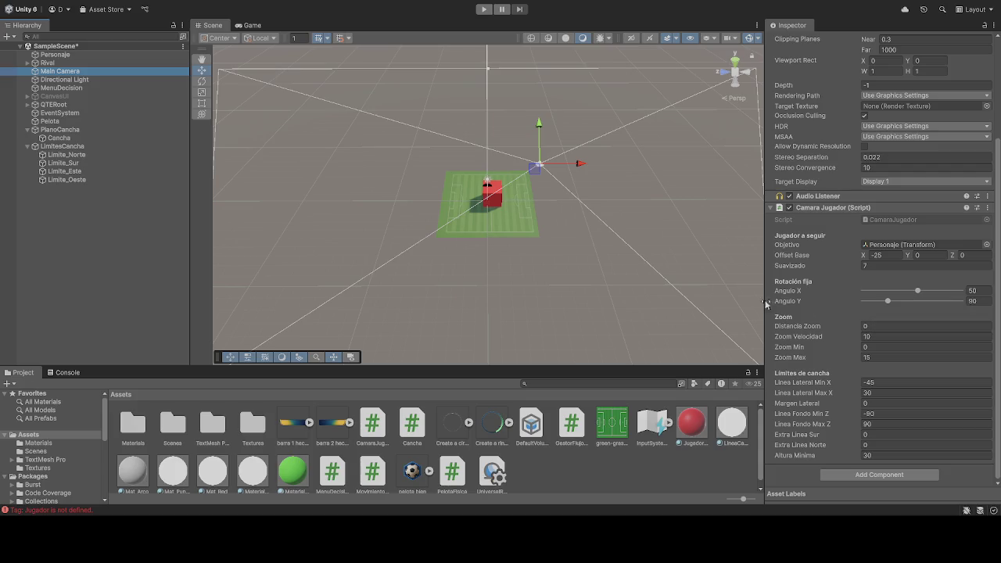
click(484, 8)
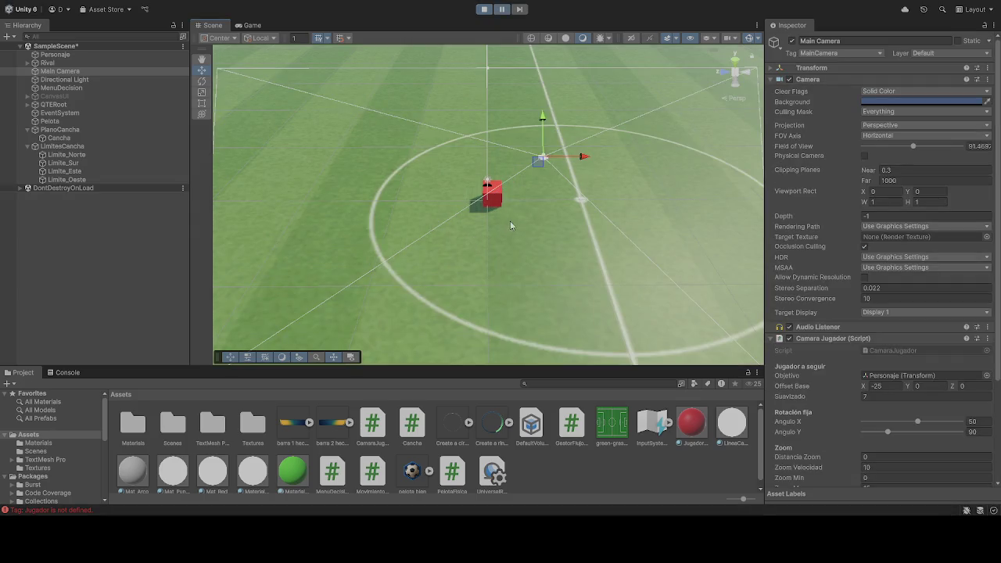
click(249, 25)
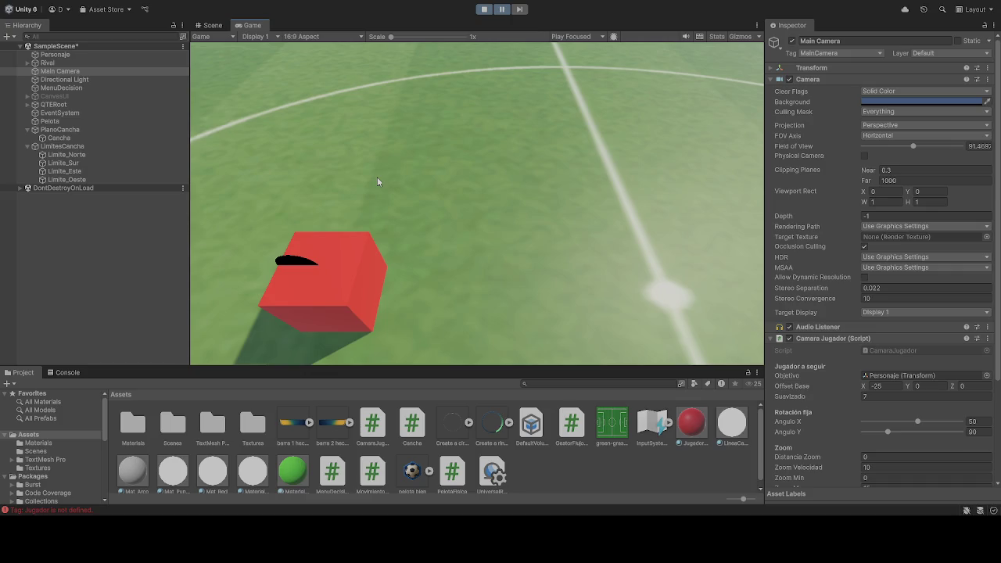
click(482, 10)
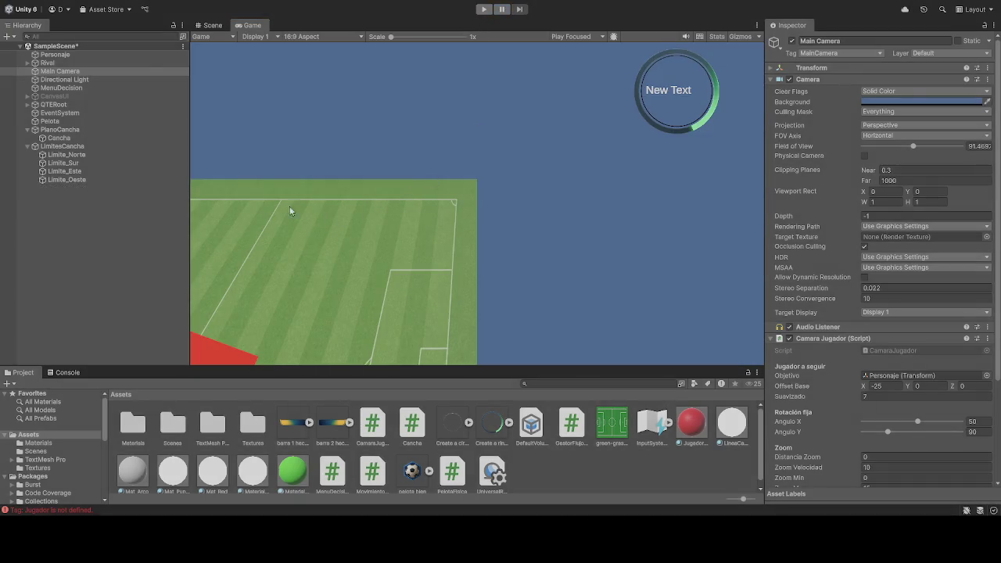
click(49, 121)
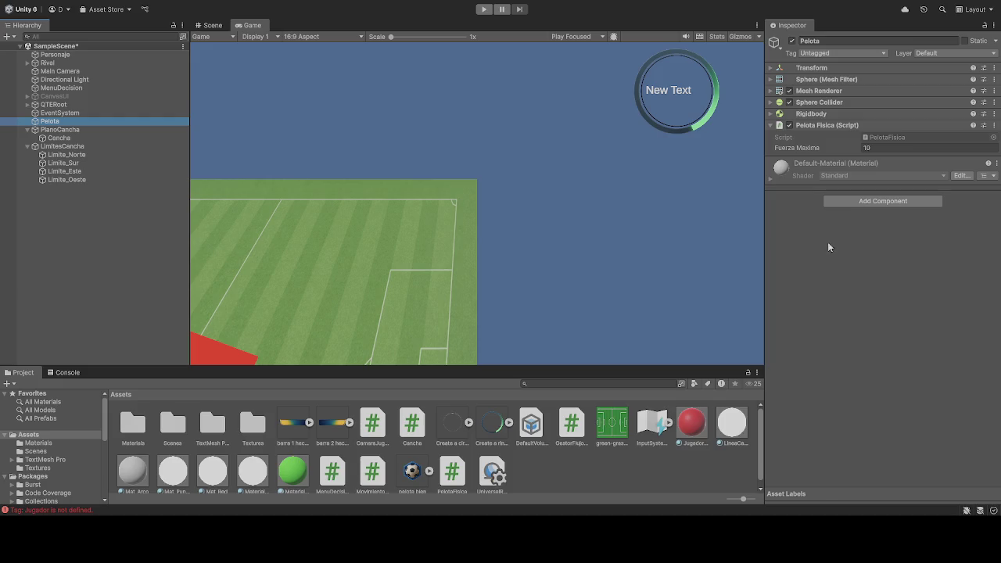
Step: Review Personaje, then Main Camera's Camara Jugador follow settings
click(56, 54)
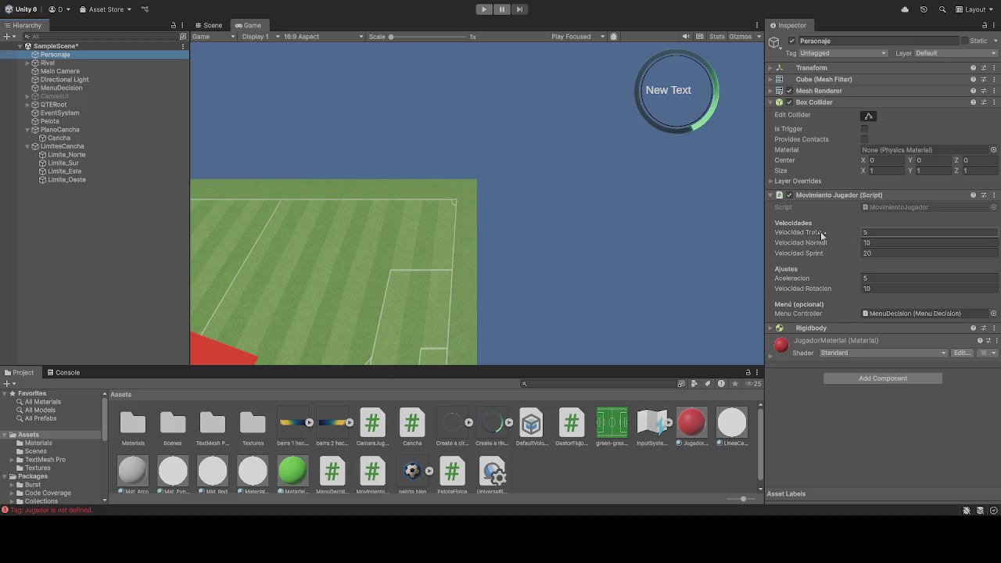
click(59, 72)
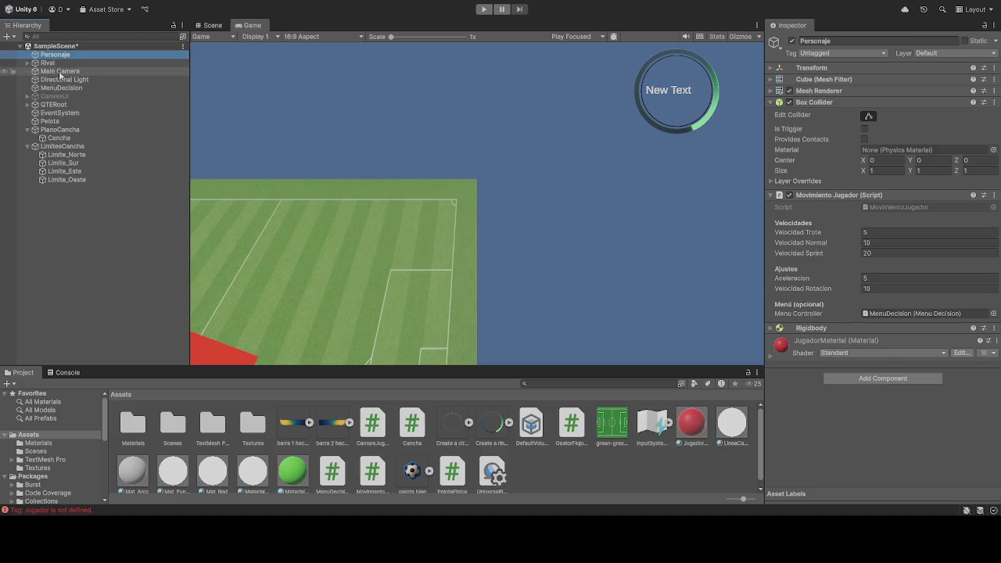
scroll(827, 342, down, 1)
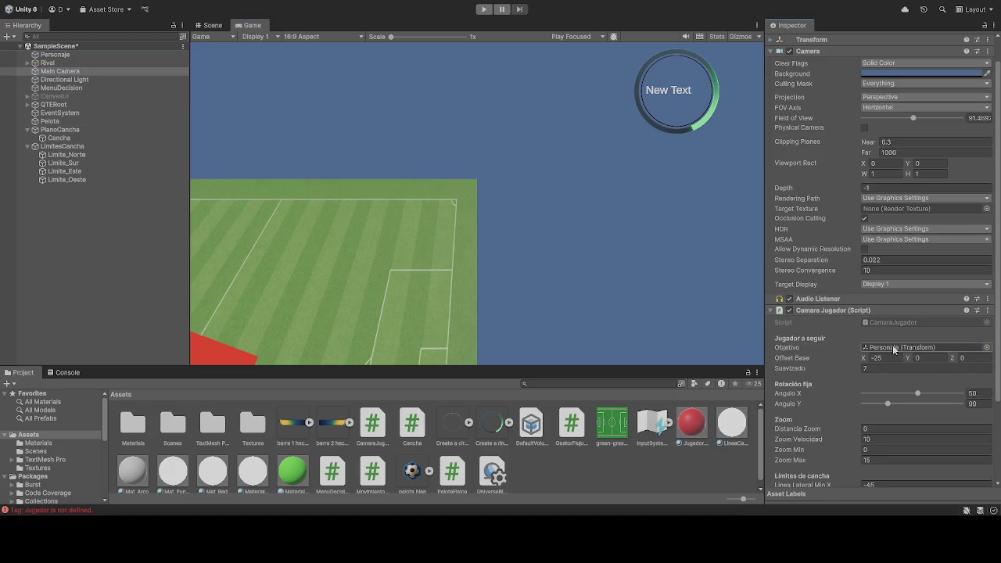
scroll(801, 338, down, 3)
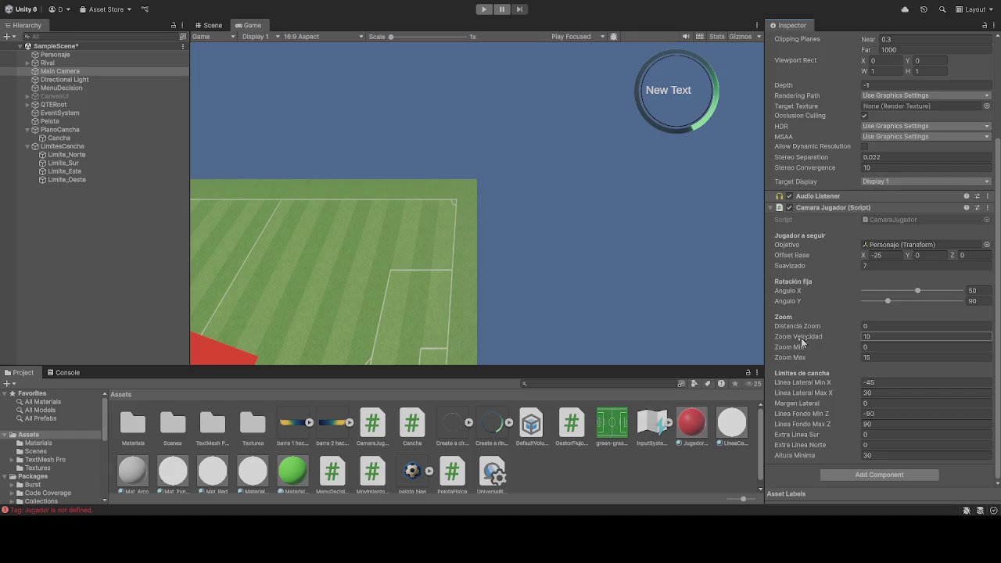
Step: Run and stop another play test, then read the second Tag: Jugador is not defined error in the Console
click(486, 9)
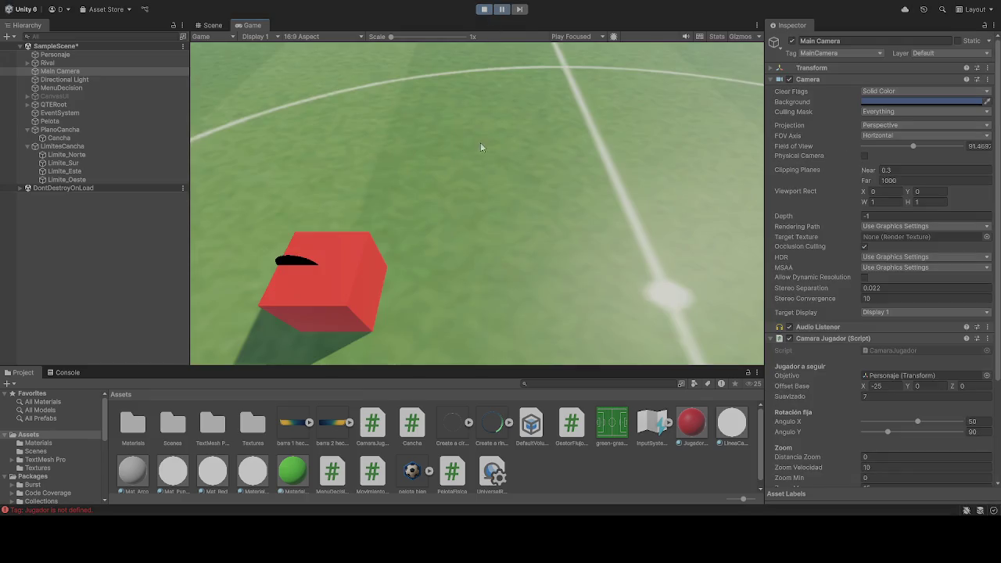
click(484, 10)
click(193, 513)
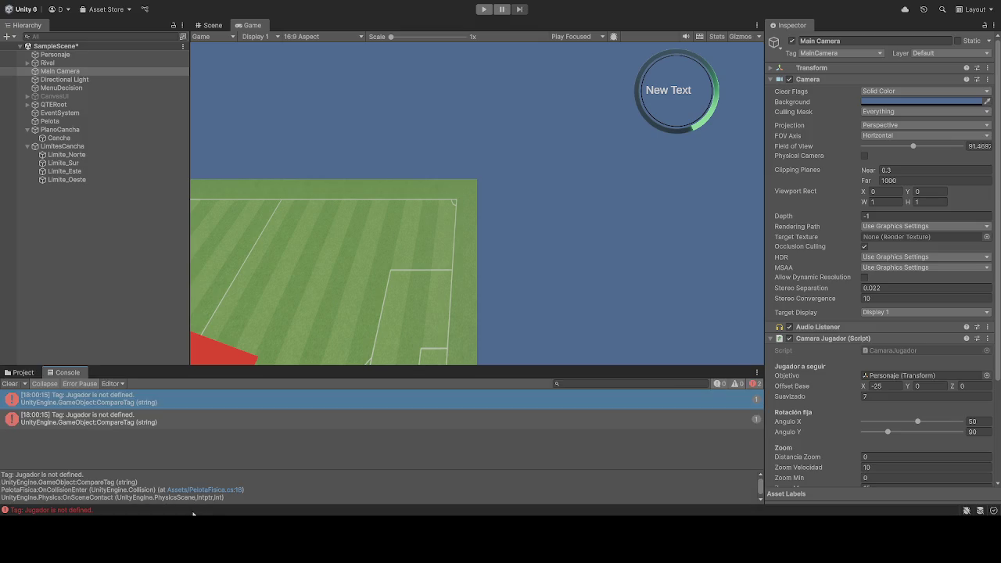
shift+click(135, 425)
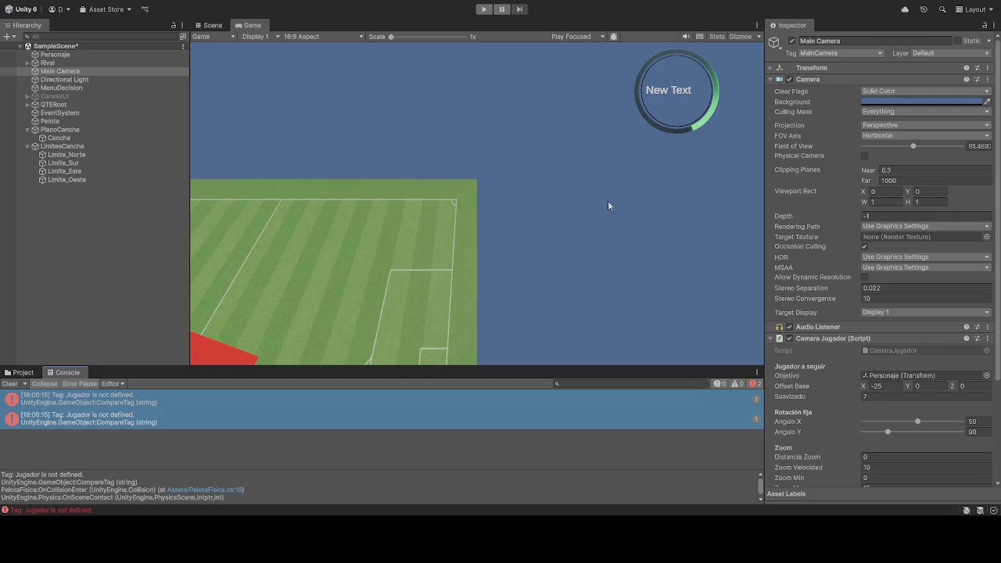
Step: Select Personaje and choose Add Tag from its Tag list in the Inspector
click(67, 57)
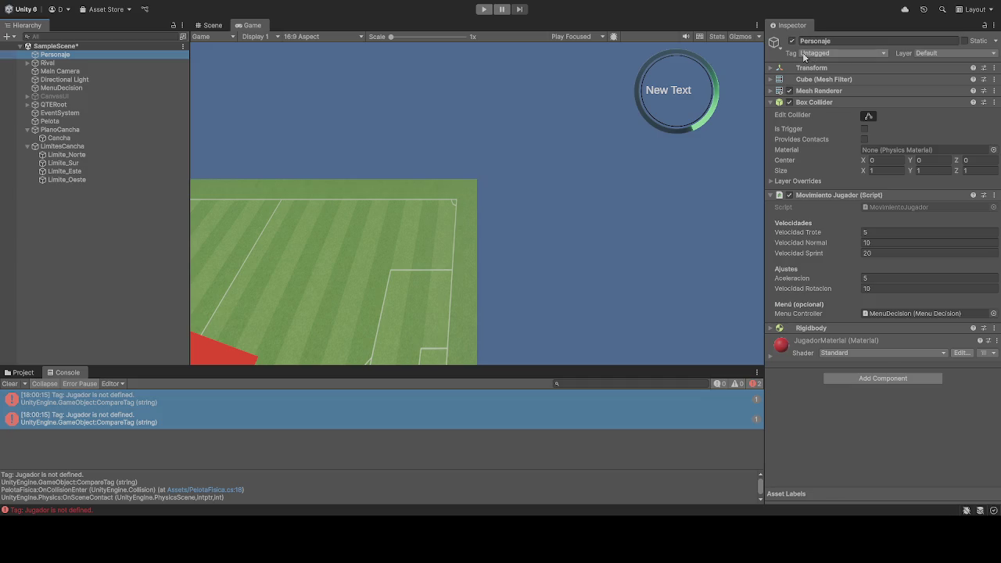
click(842, 54)
click(826, 152)
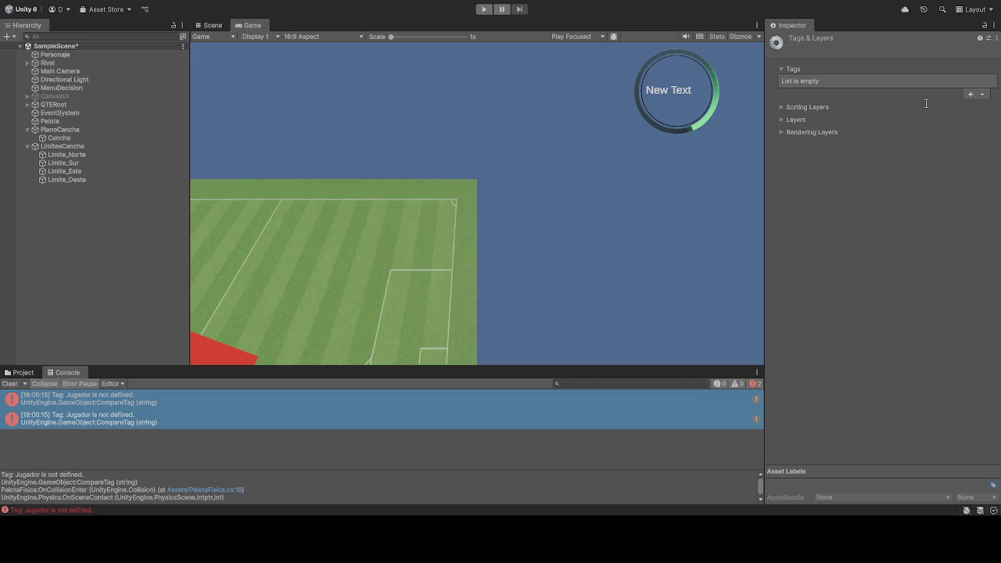
Step: Create the 'Jugador' tag, assign it to Personaje, and start play mode
key(Return)
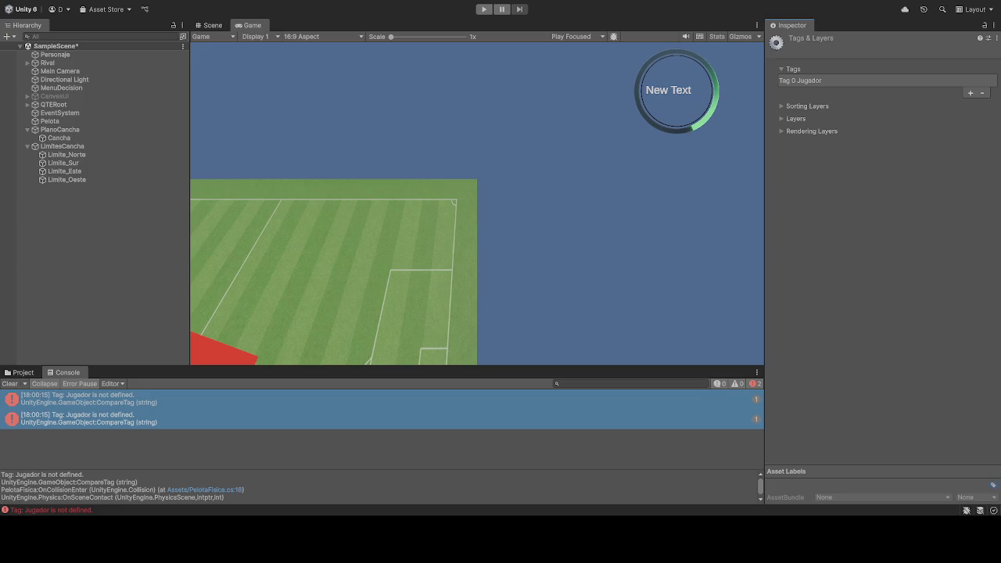
click(57, 55)
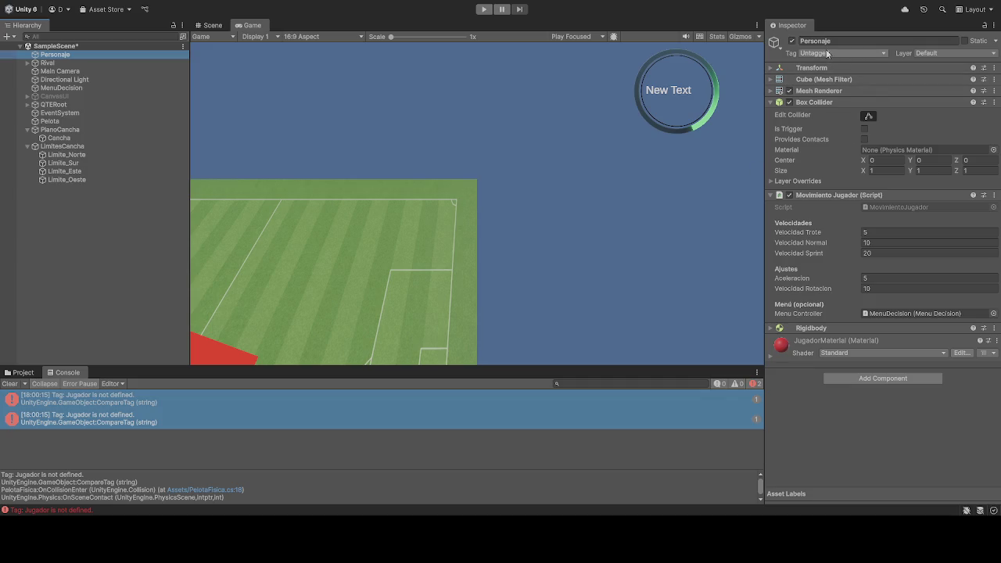
click(823, 144)
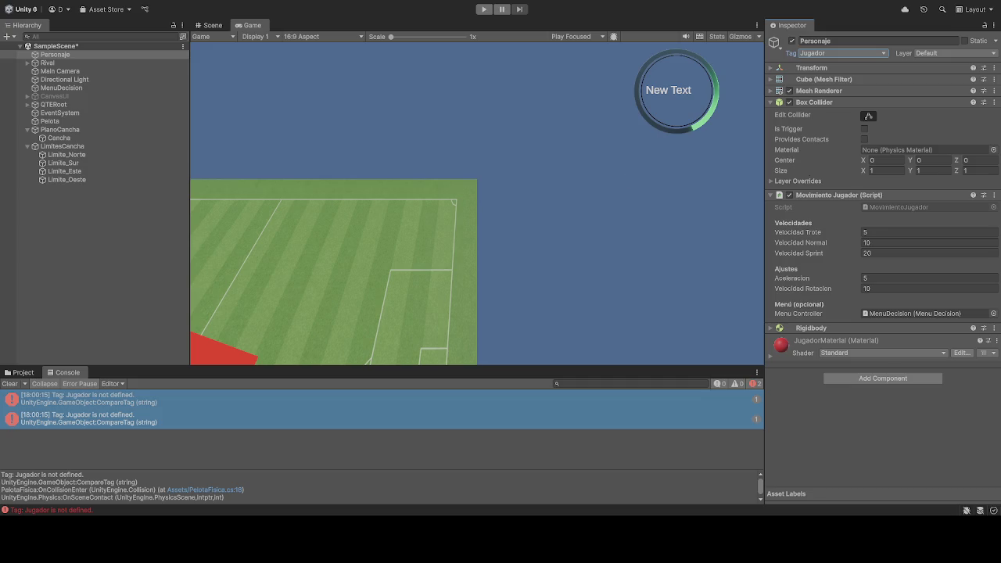
click(485, 9)
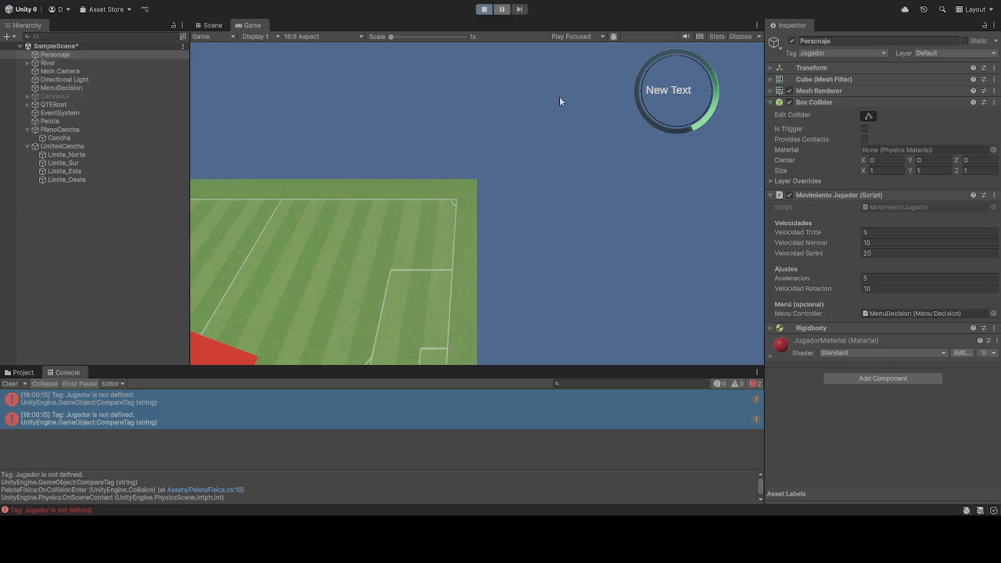
Step: Drive the red player cube around the pitch with A, D, S and W, then stop play mode
key(a)
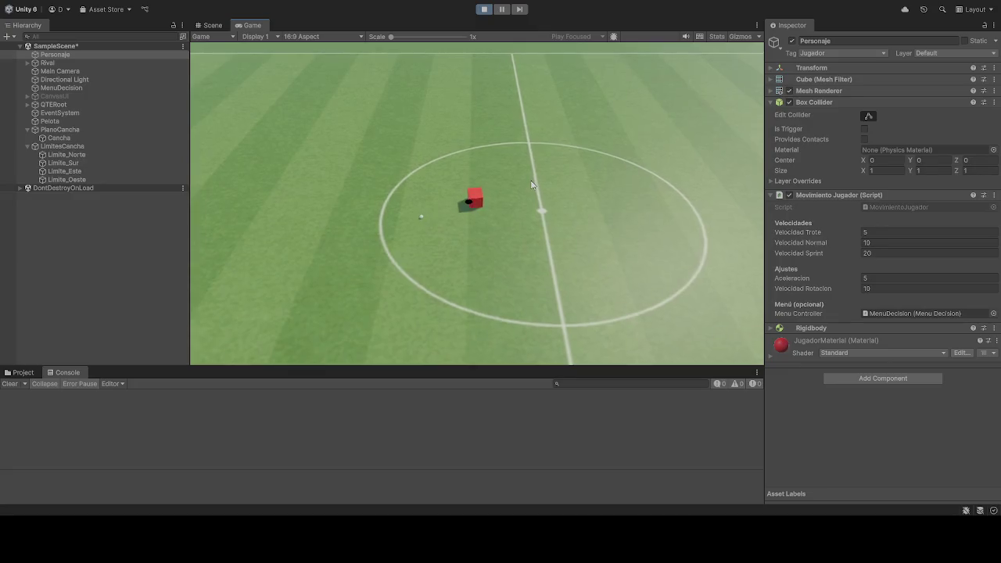
key(d)
key(a)
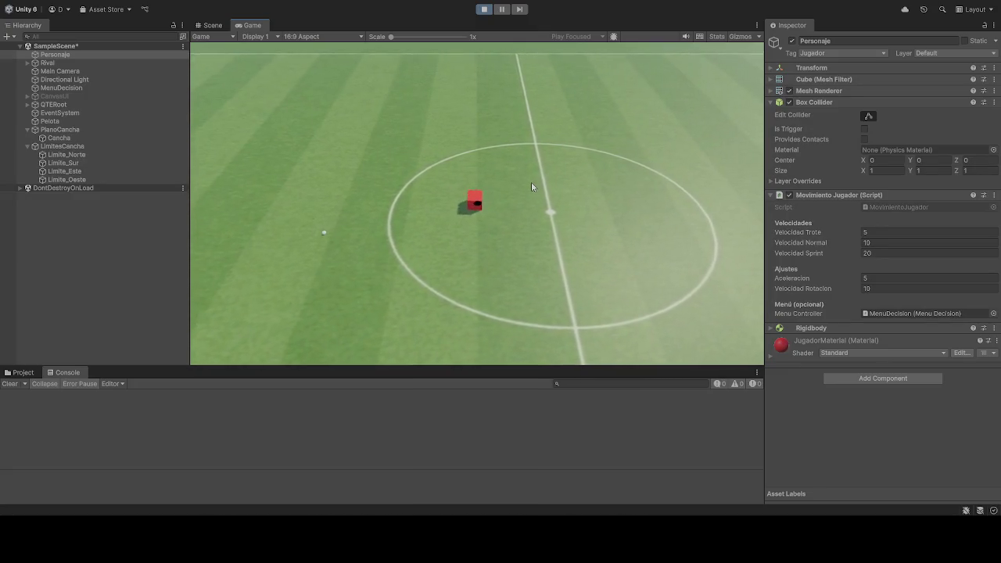
key(a)
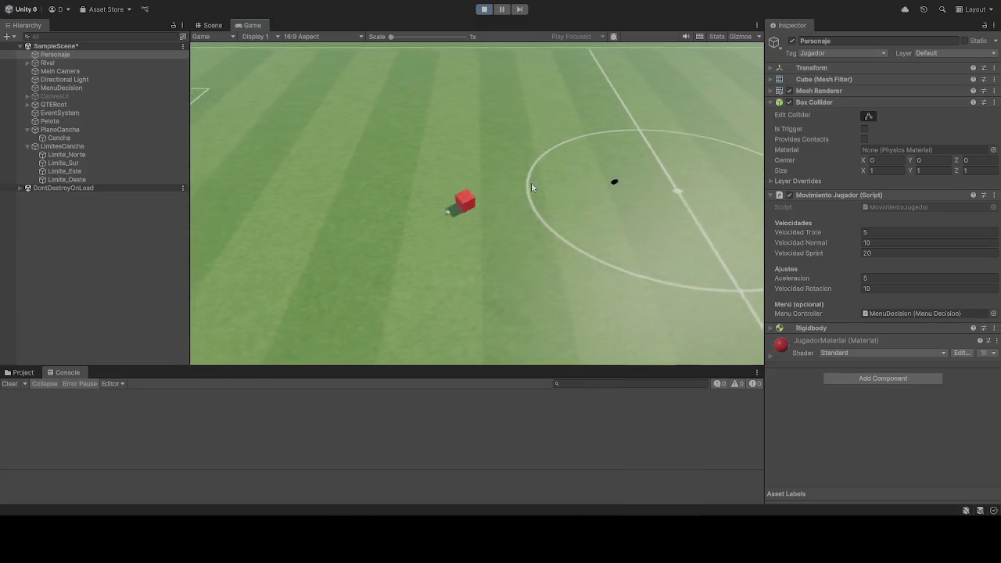
key(a)
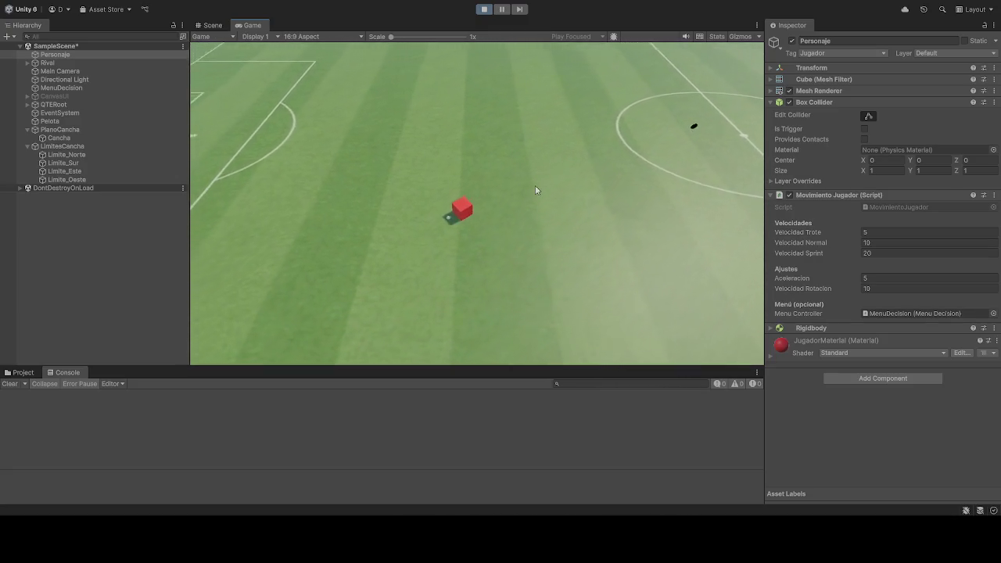
key(s)
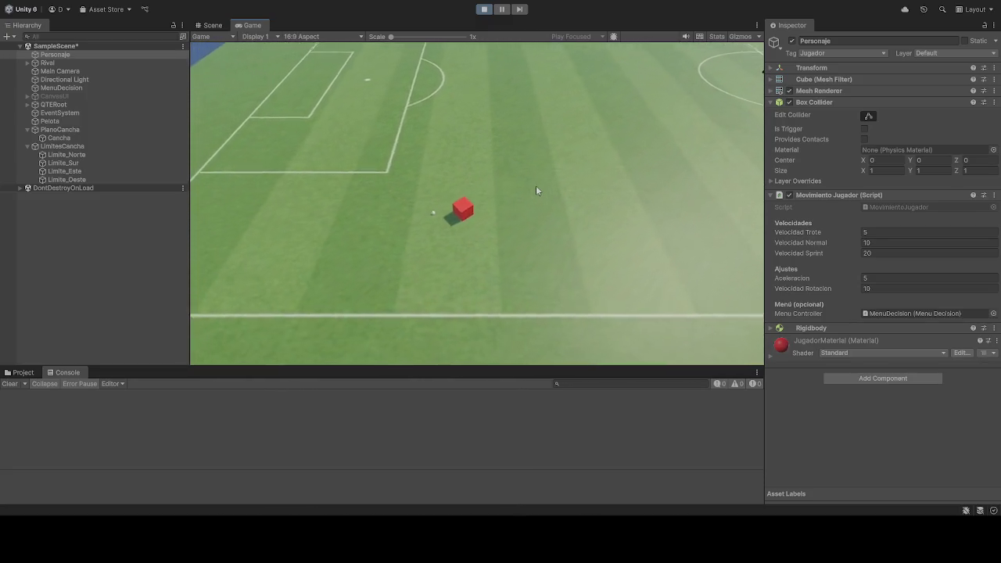
key(a)
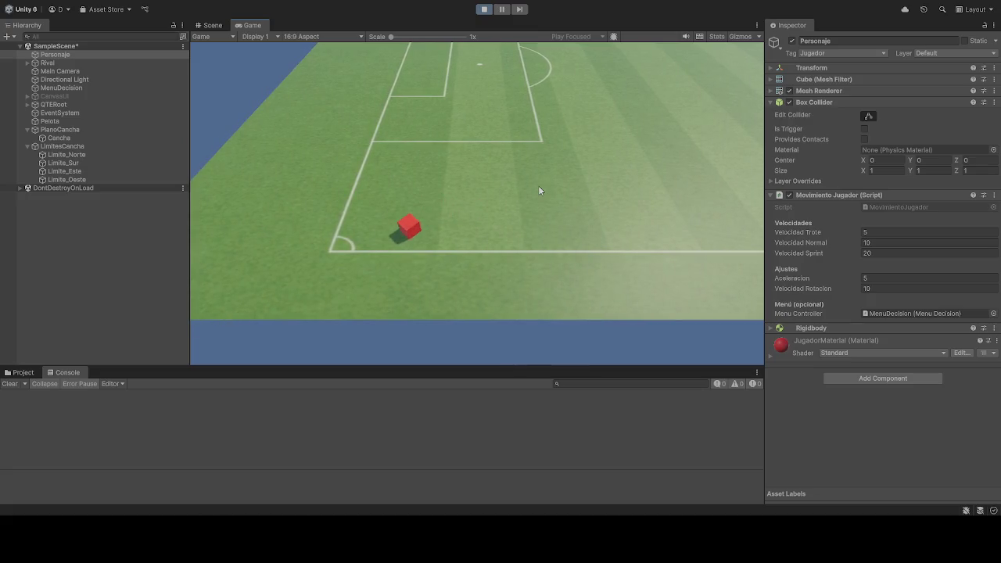
key(d)
key(w)
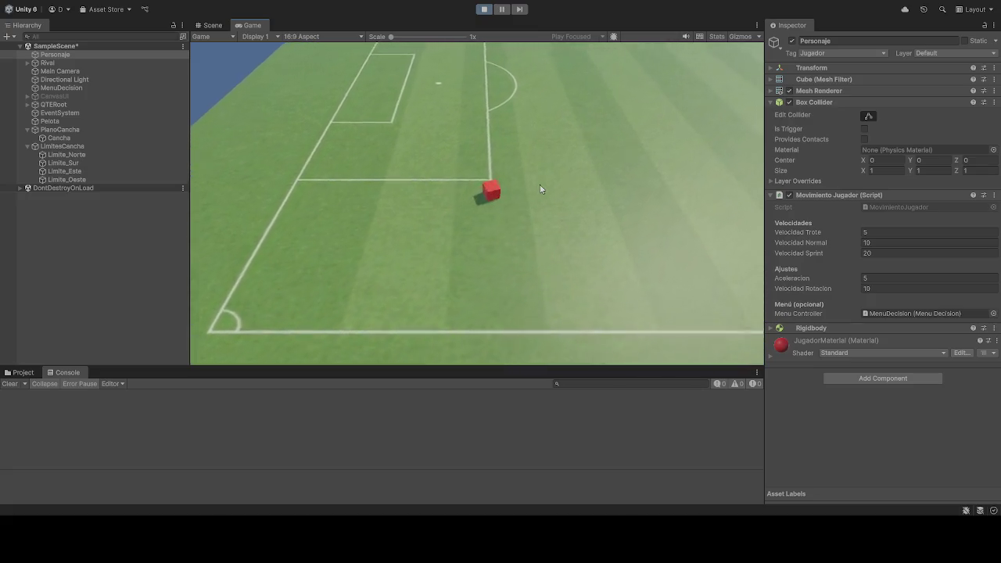
key(w)
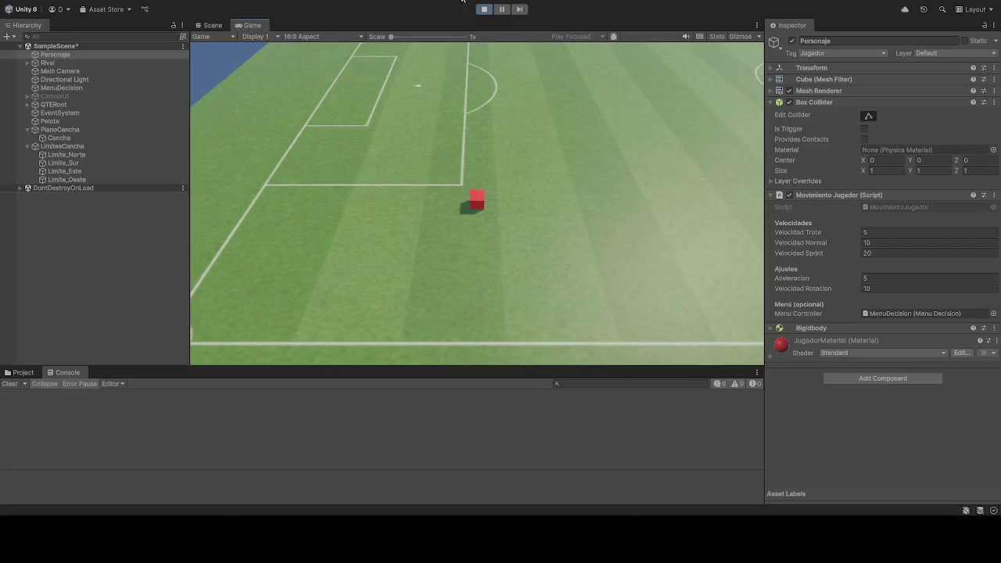
click(485, 9)
Step: Restart play mode and drive the player toward the right penalty area, then stop
click(484, 10)
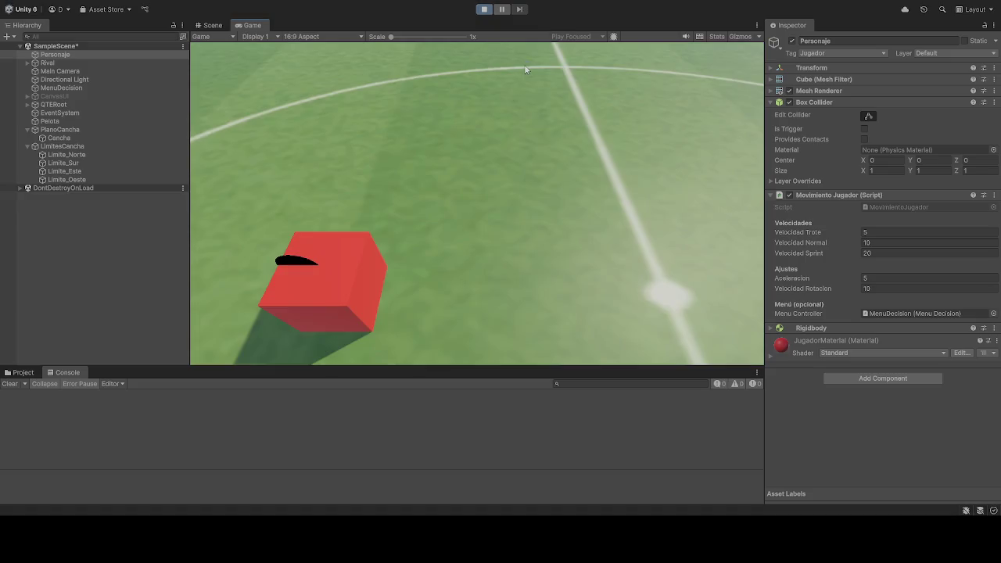
key(a)
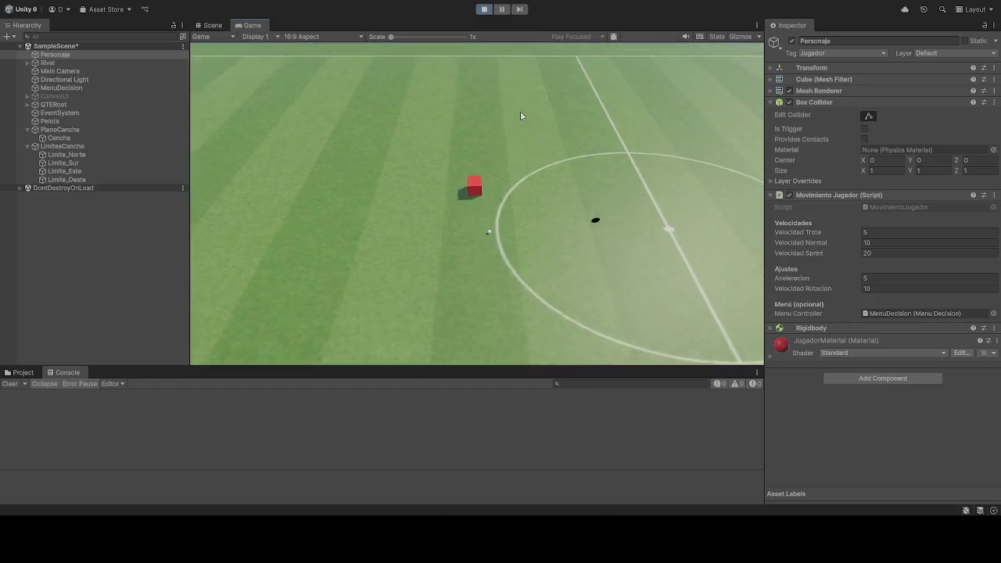
key(d)
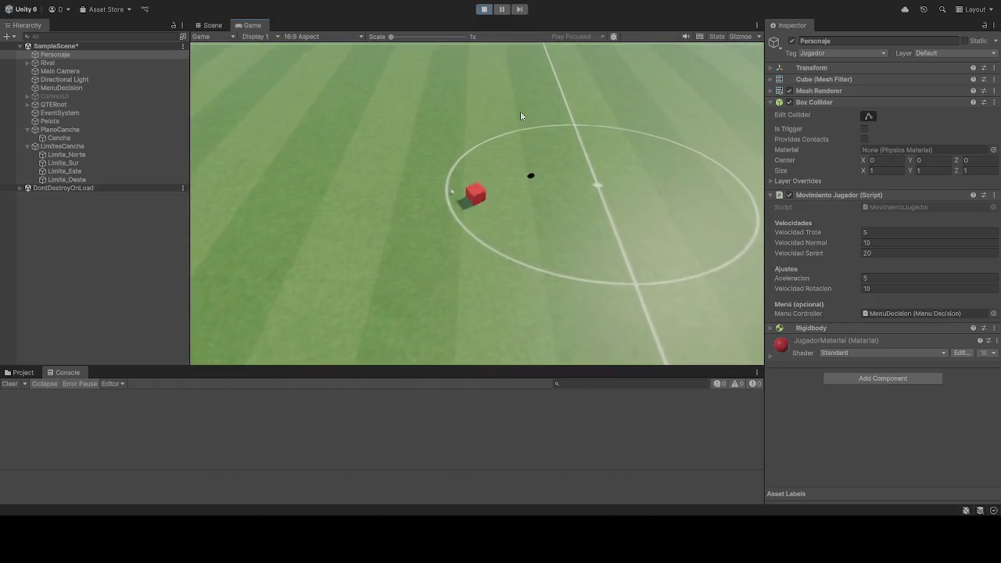
key(s)
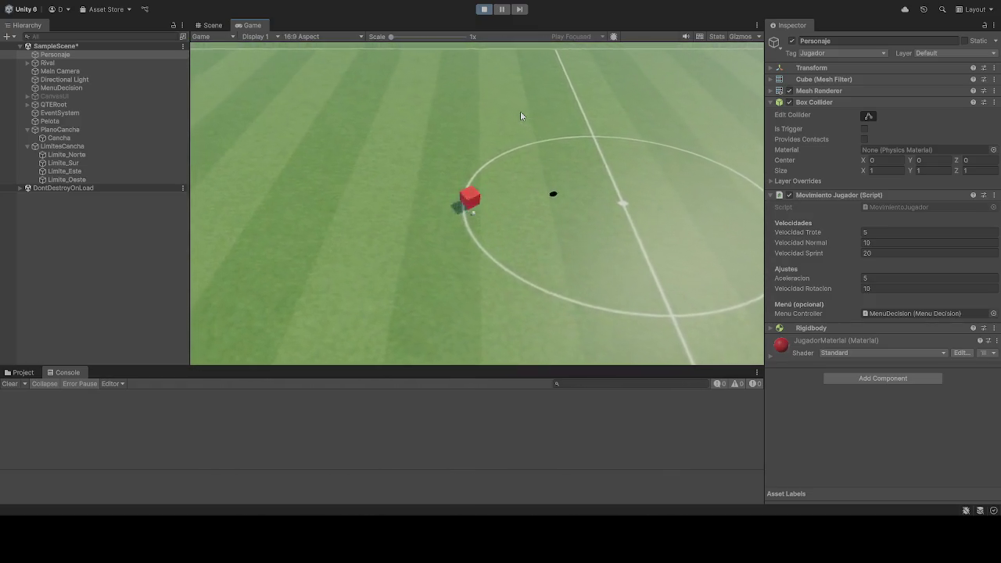
key(d)
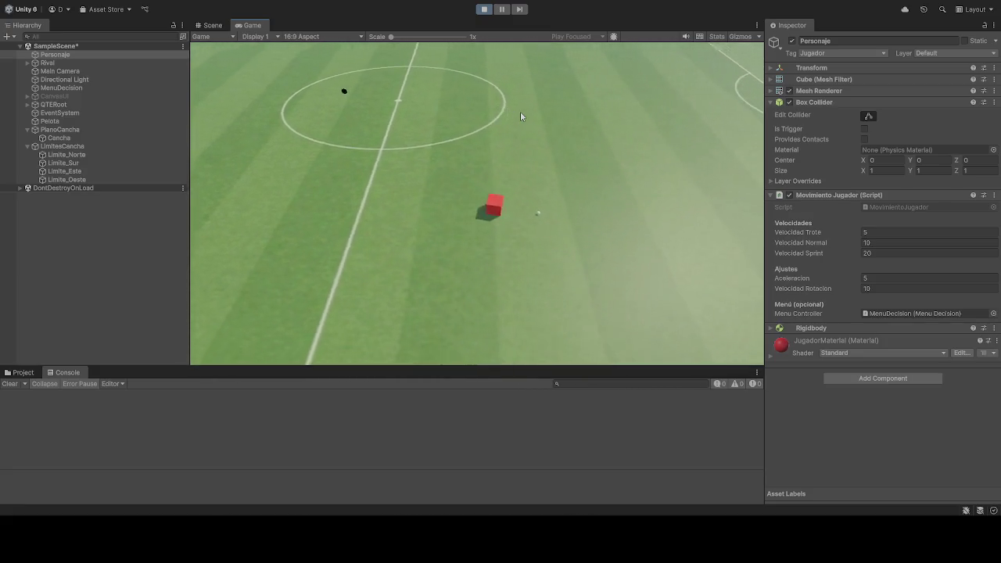
key(d)
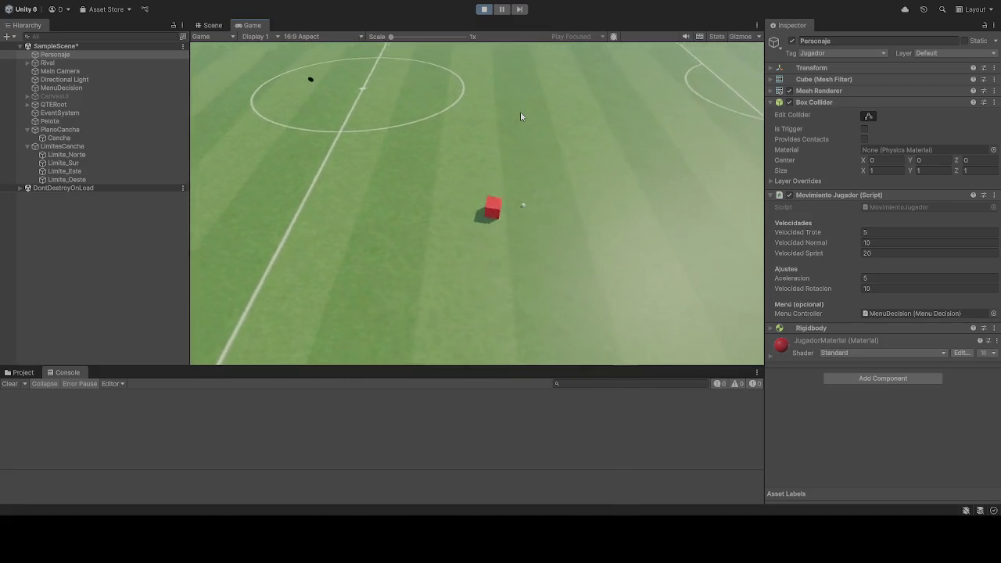
key(s)
key(d)
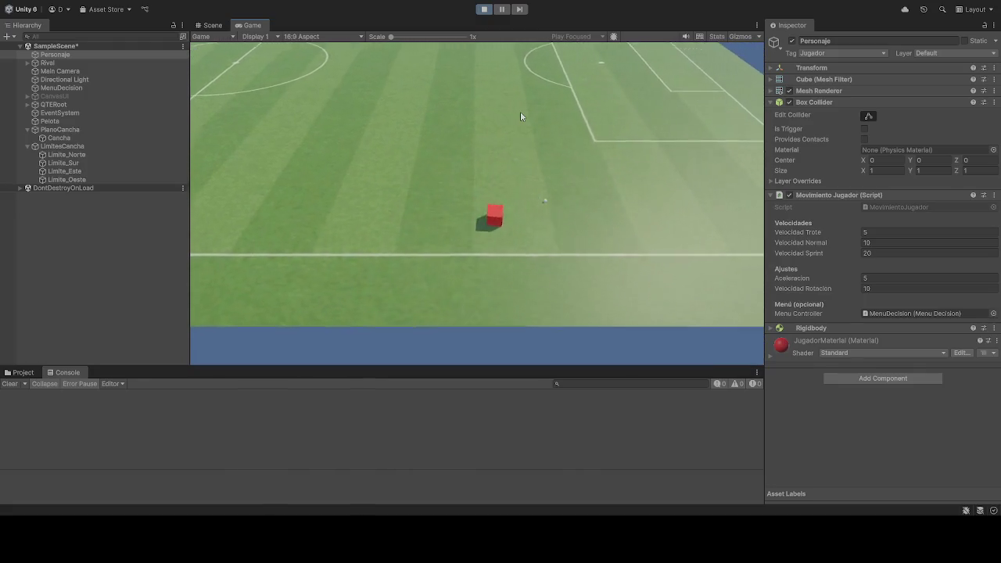
key(d)
key(w)
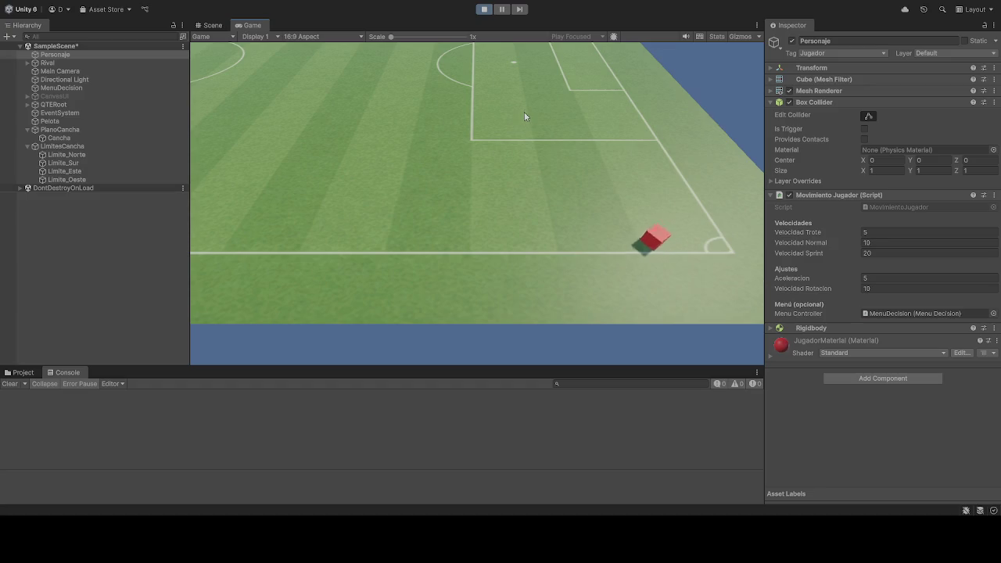
click(485, 8)
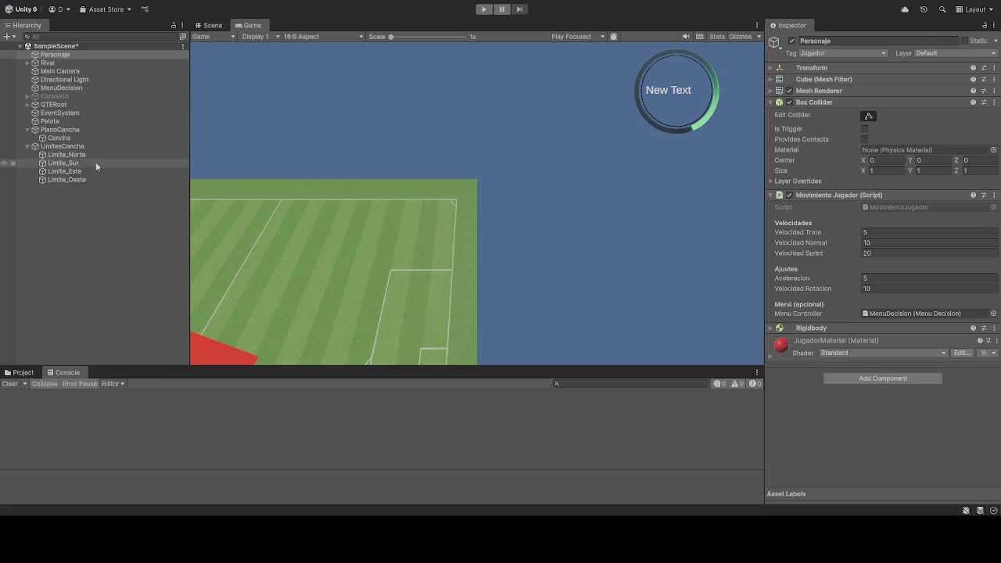
click(68, 156)
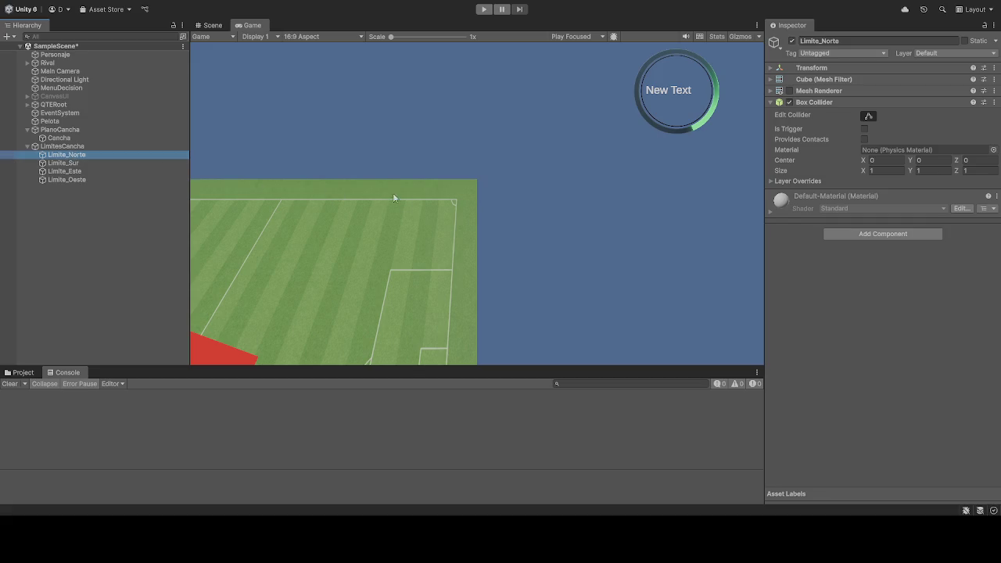
Step: Collapse and re-expand Limite_Norte's Box Collider component, then collapse it again
click(772, 101)
click(771, 102)
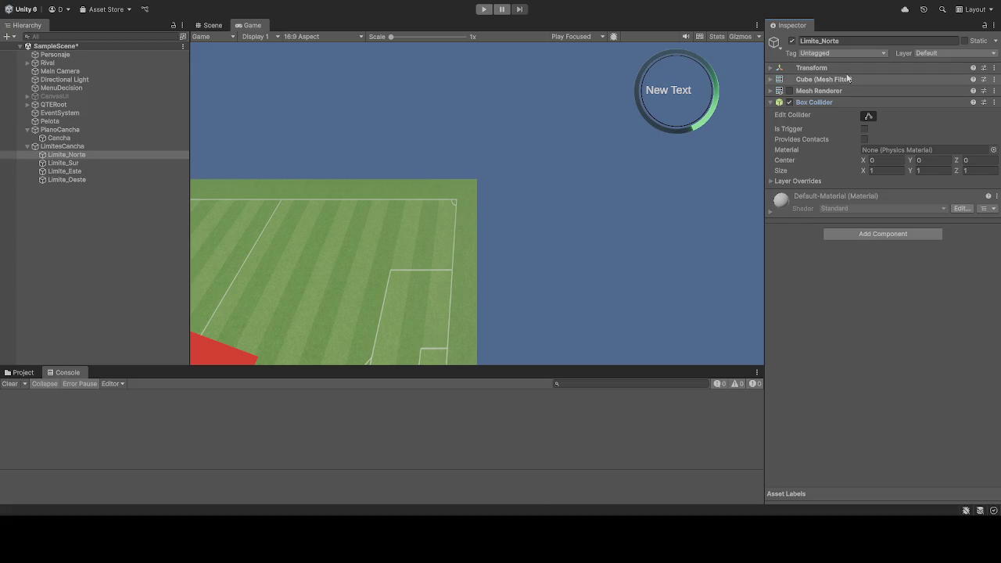
click(772, 102)
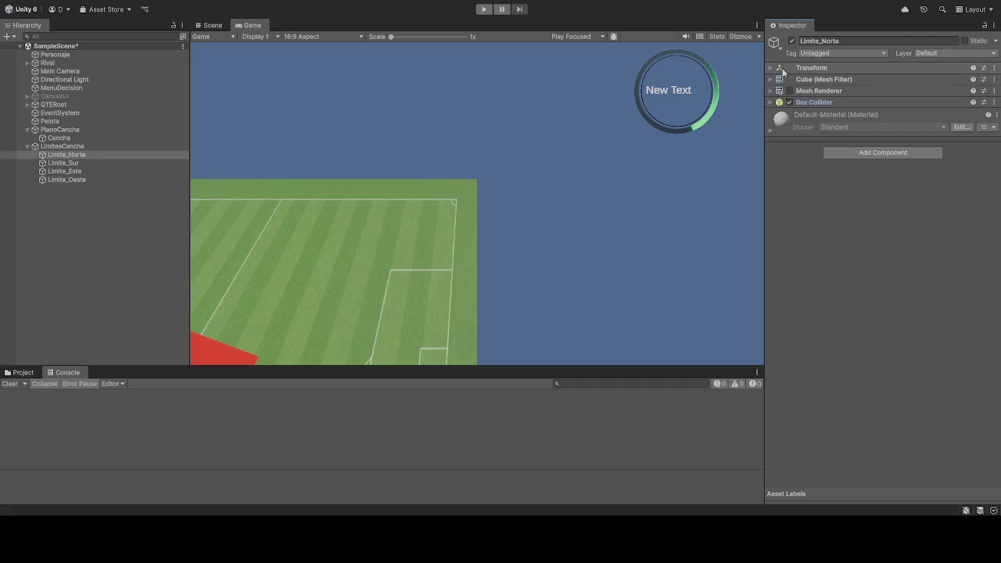
Step: Set Limite_Norte's Position Z to 42 and run the game to test it
click(771, 68)
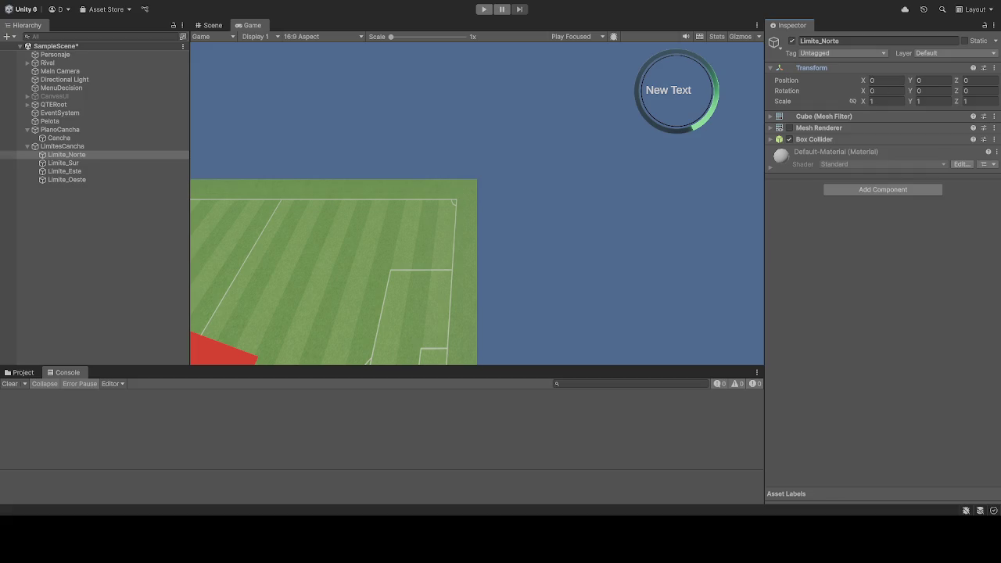
click(985, 79)
text(42)
click(704, 174)
click(484, 9)
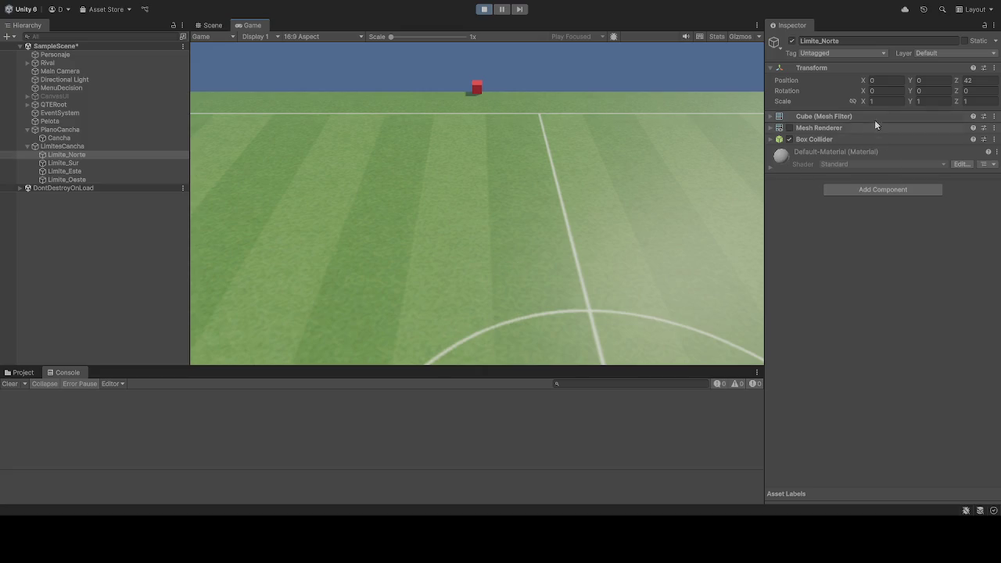
click(883, 100)
Step: Try scaling Limite_Norte to 70 by 5, then stop and restart play mode
click(939, 97)
click(994, 100)
click(480, 11)
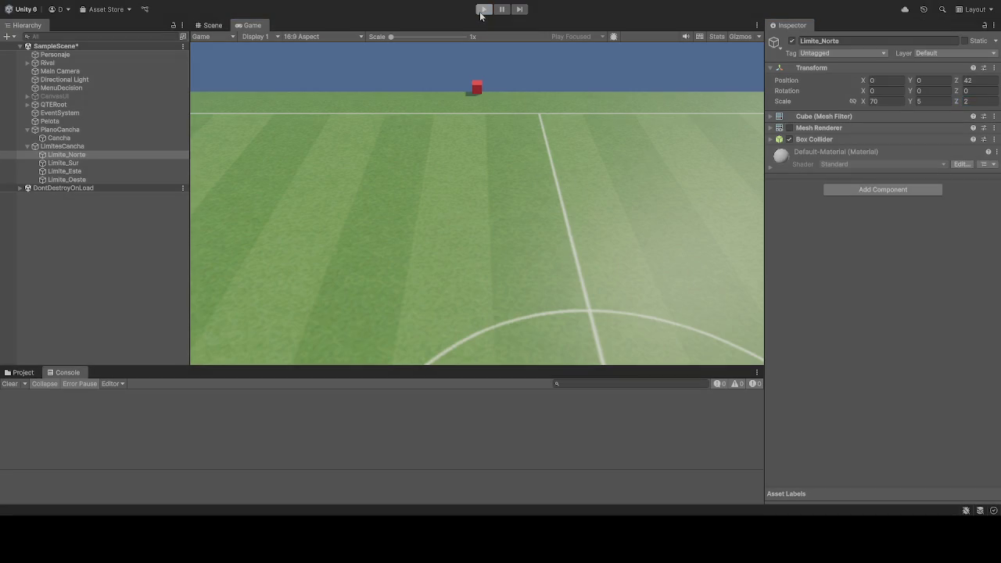
click(483, 9)
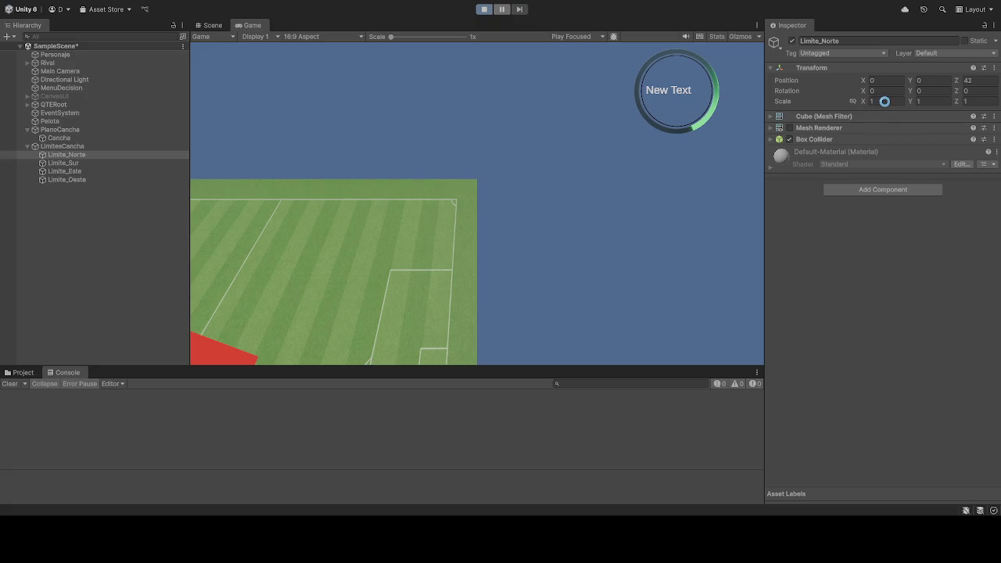
Step: Scale Limite_Norte to 70, 5, 2 while the game is running
click(884, 101)
text(70)
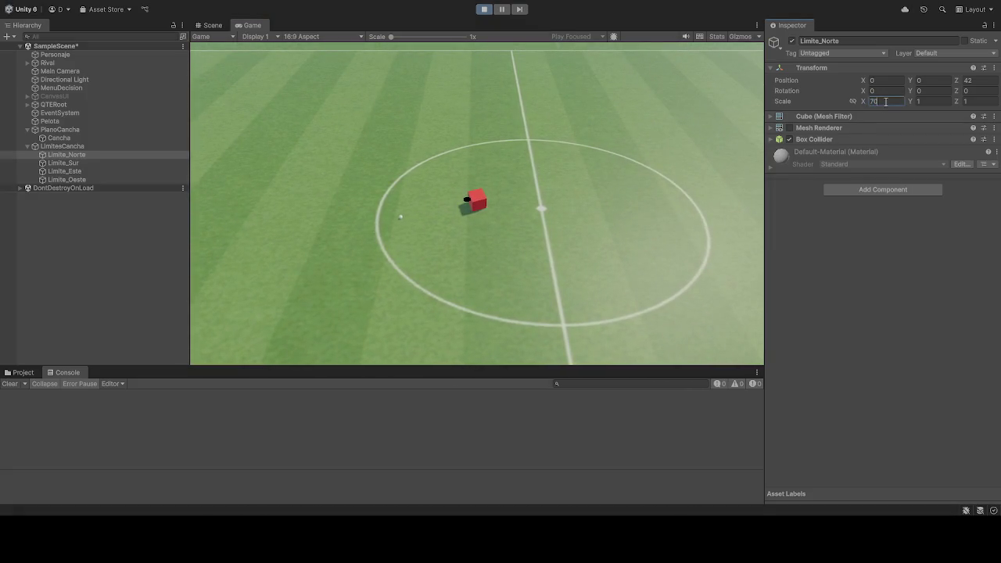
click(930, 103)
click(980, 101)
text(2)
click(539, 270)
Step: Drive the player cube up the pitch to check the wall, then stop play mode
key(a)
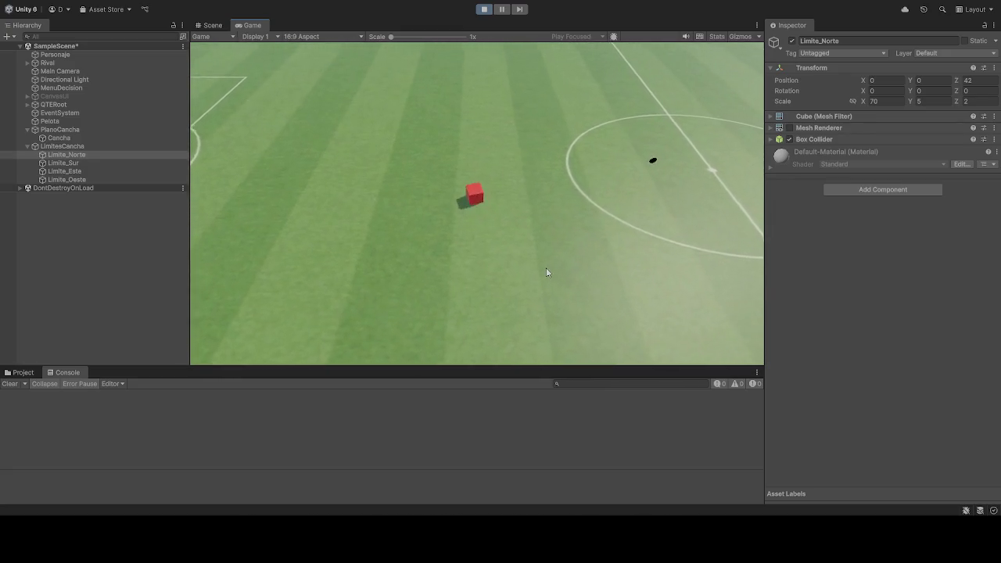
key(w)
key(w)
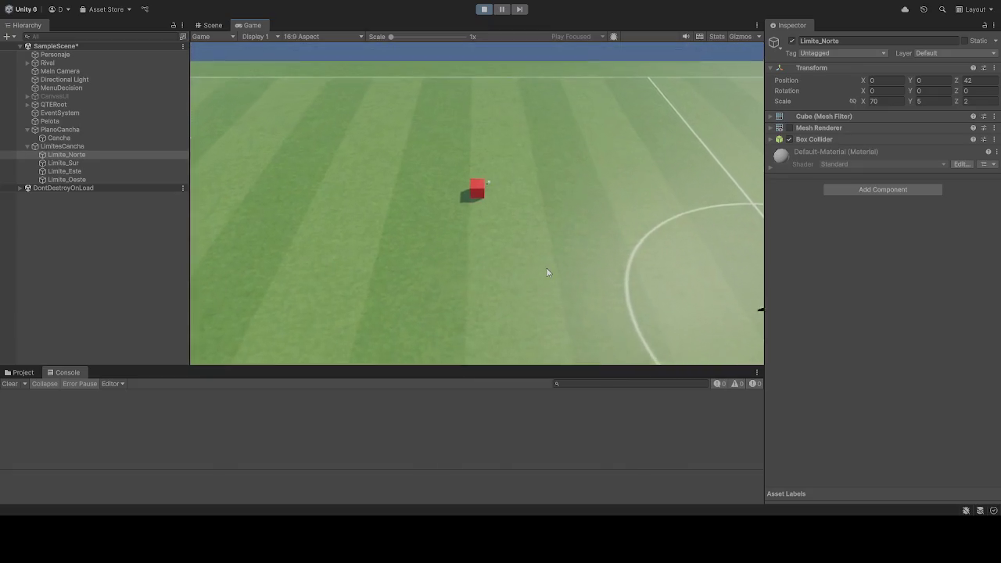
key(w)
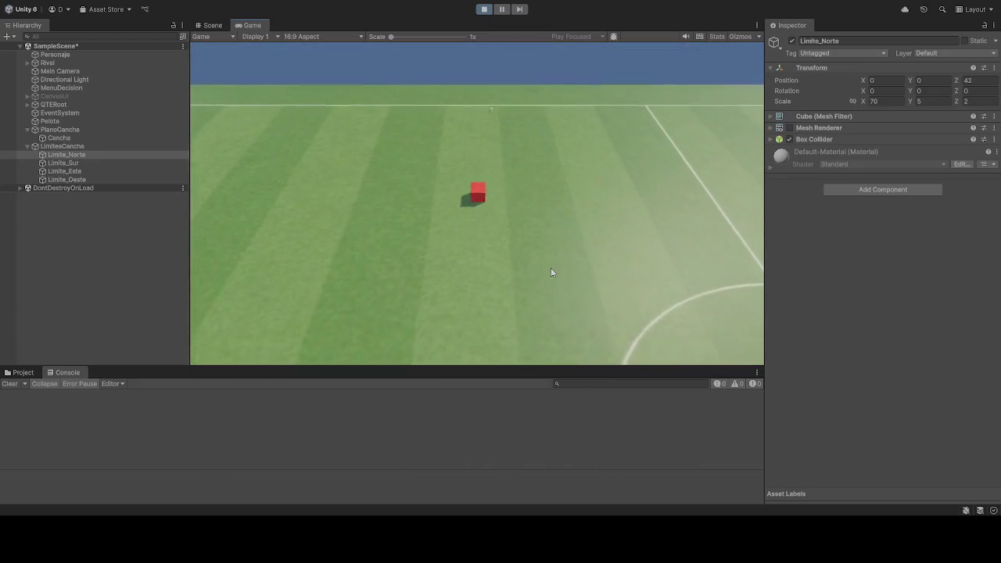
key(w)
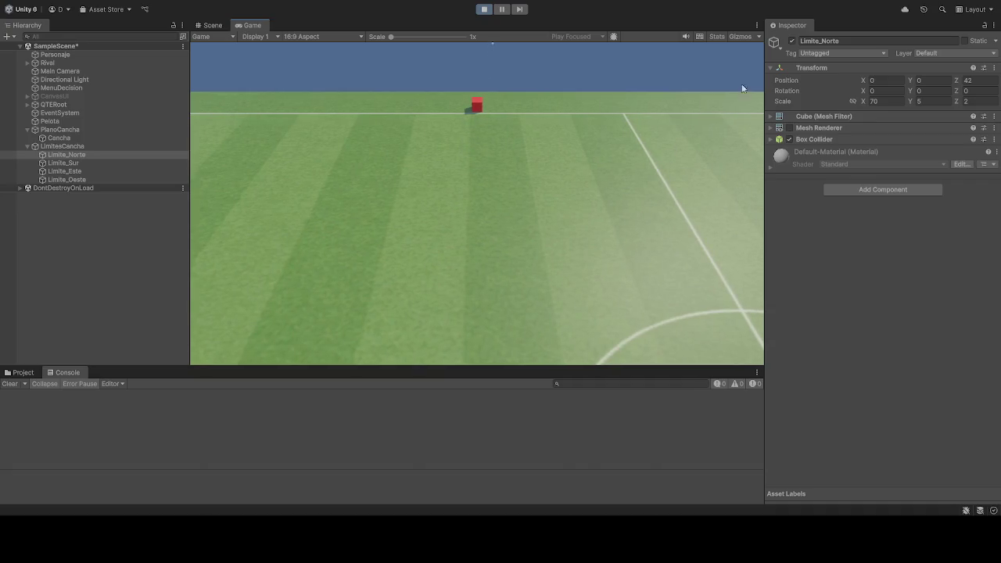
click(484, 9)
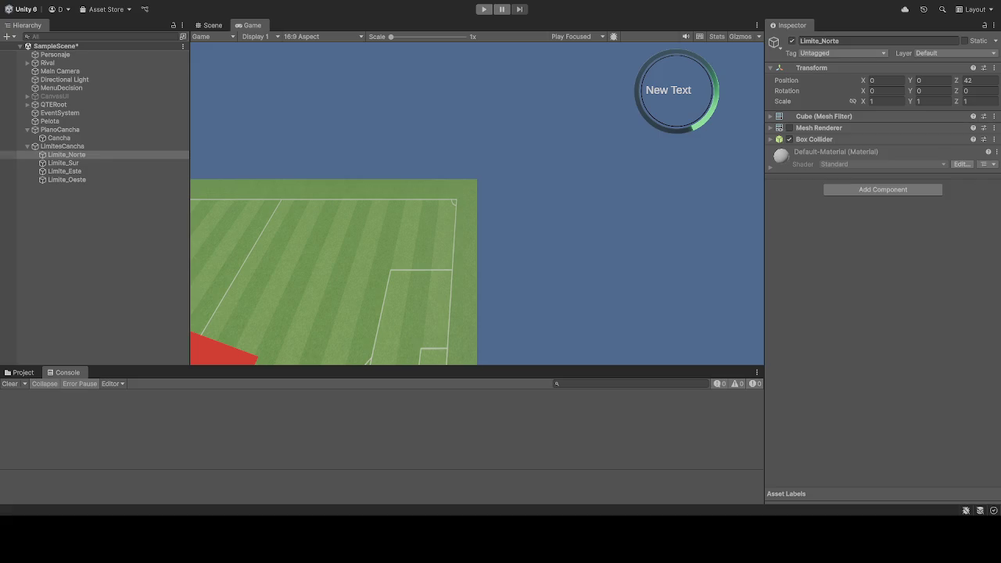
click(885, 102)
Step: Scale Limite_Norte to 70 on X and 5 on Y
text(70)
click(947, 101)
click(974, 101)
Step: Place Limite_Sur at Position Z -42 with scale 70, 5, 2
click(76, 165)
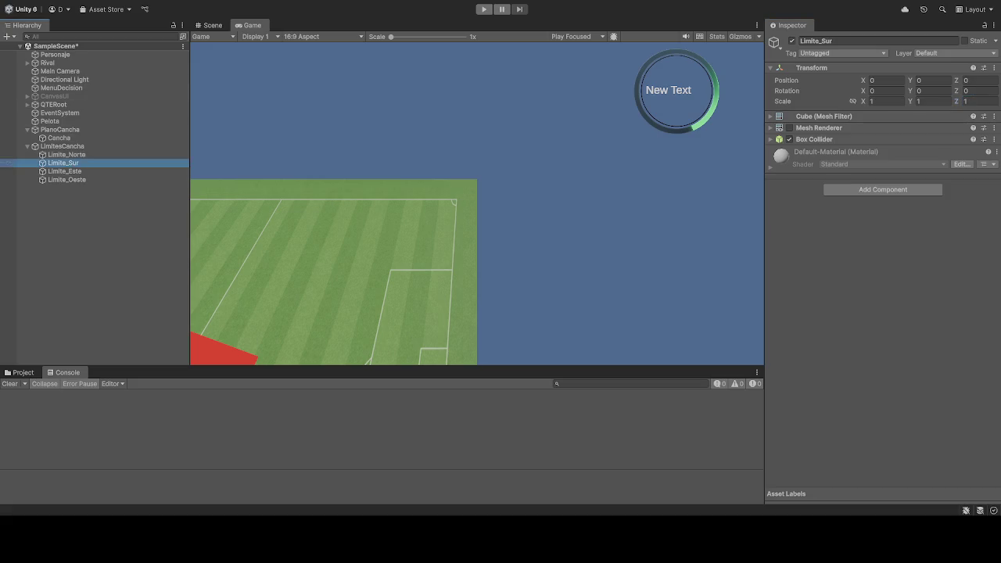
click(974, 79)
text(-42)
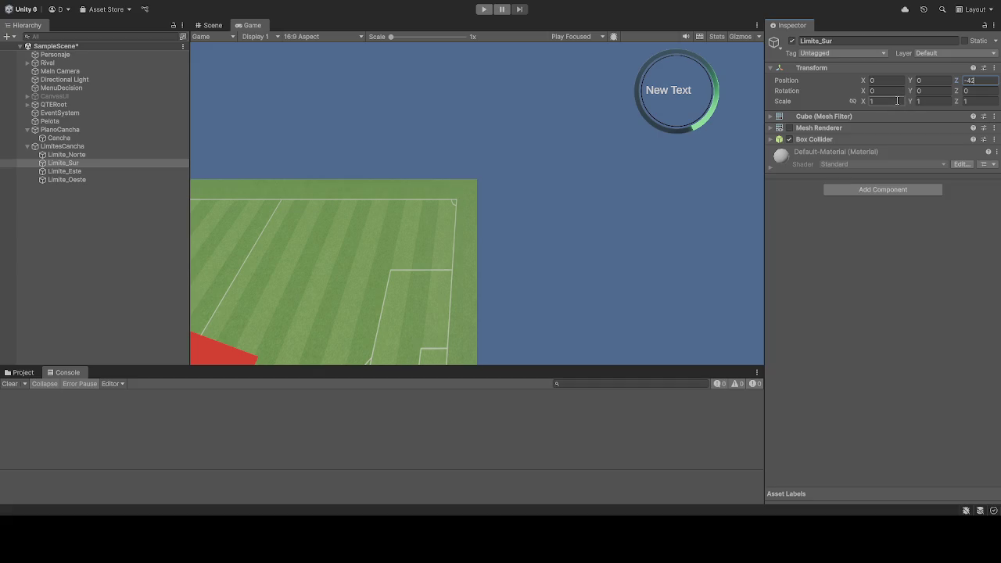
click(74, 130)
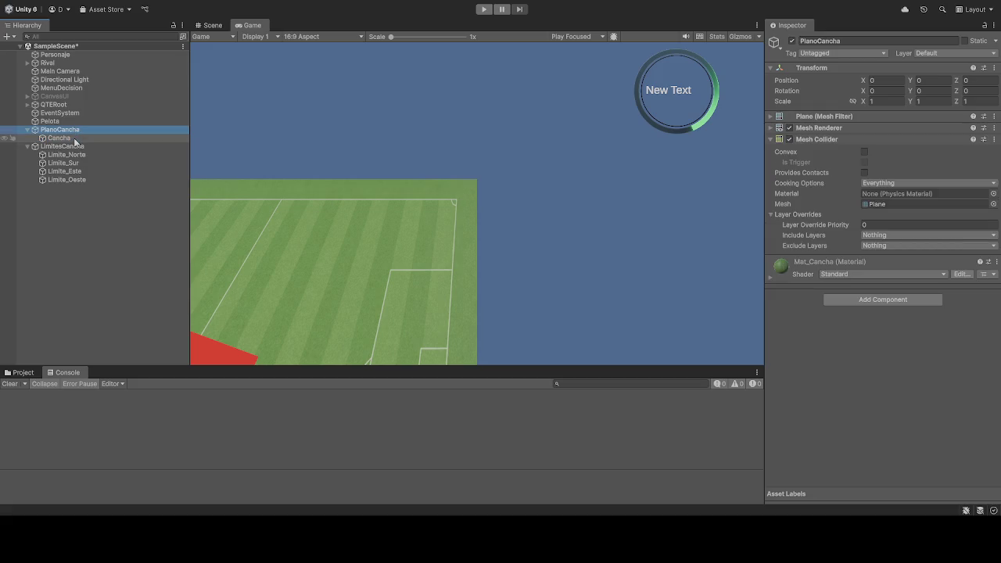
click(66, 164)
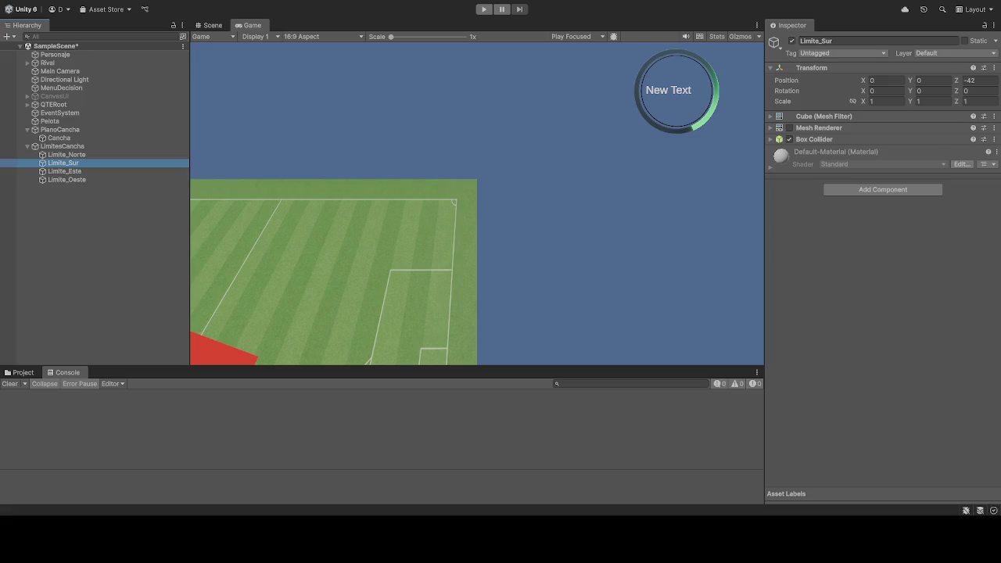
click(890, 102)
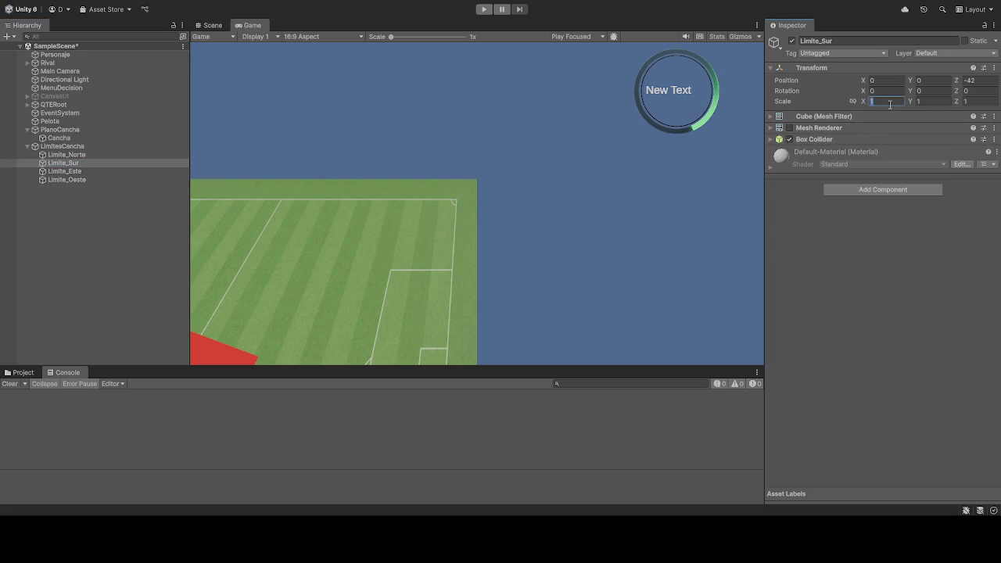
text(70)
click(939, 104)
click(994, 102)
click(82, 172)
click(895, 84)
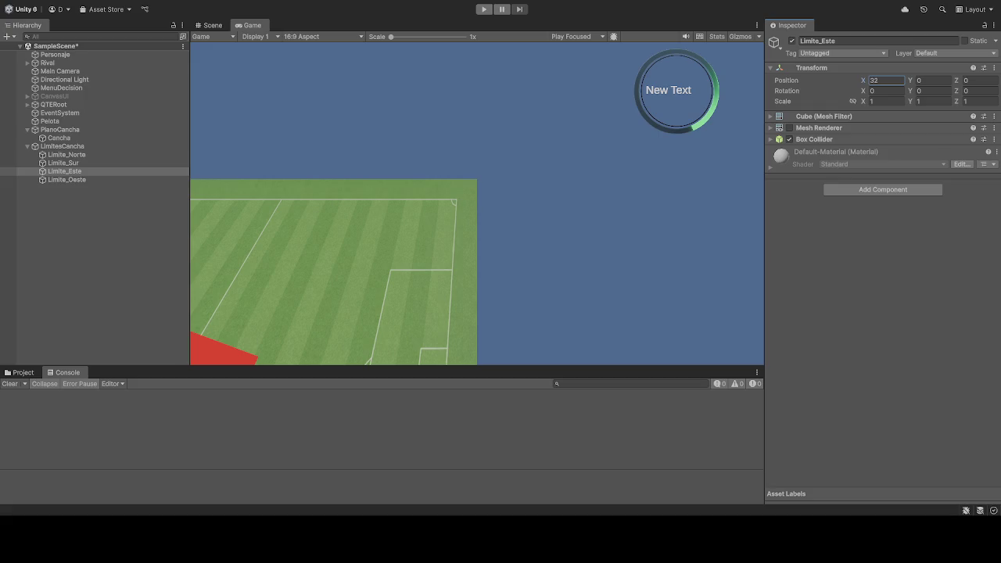
Step: Set Limite_Este to Position X 32 with scale 2, 5, 90
click(876, 101)
click(928, 103)
click(991, 102)
Step: Set Limite_Oeste to Position X -32 with scale 2, 5, 90
click(109, 181)
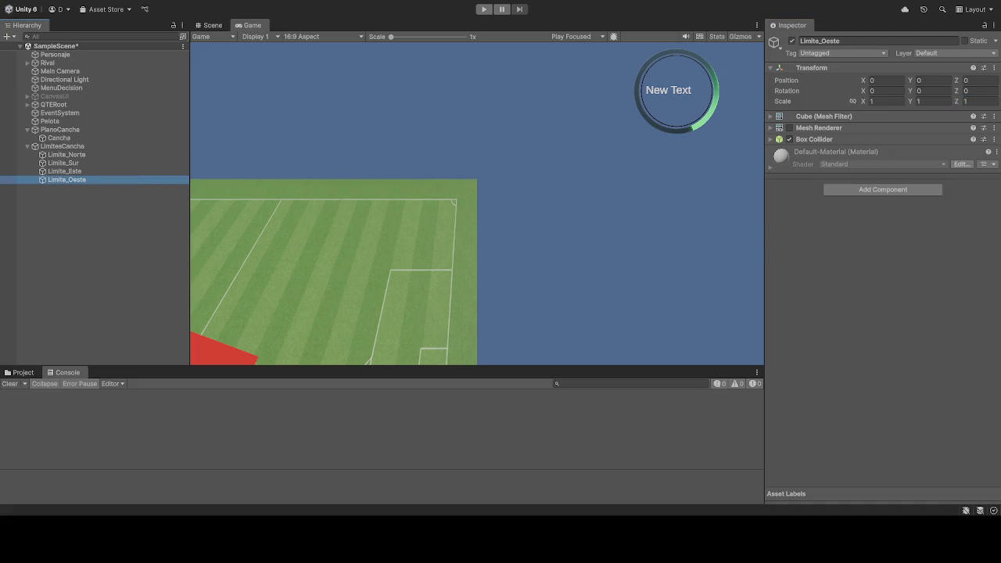
click(874, 81)
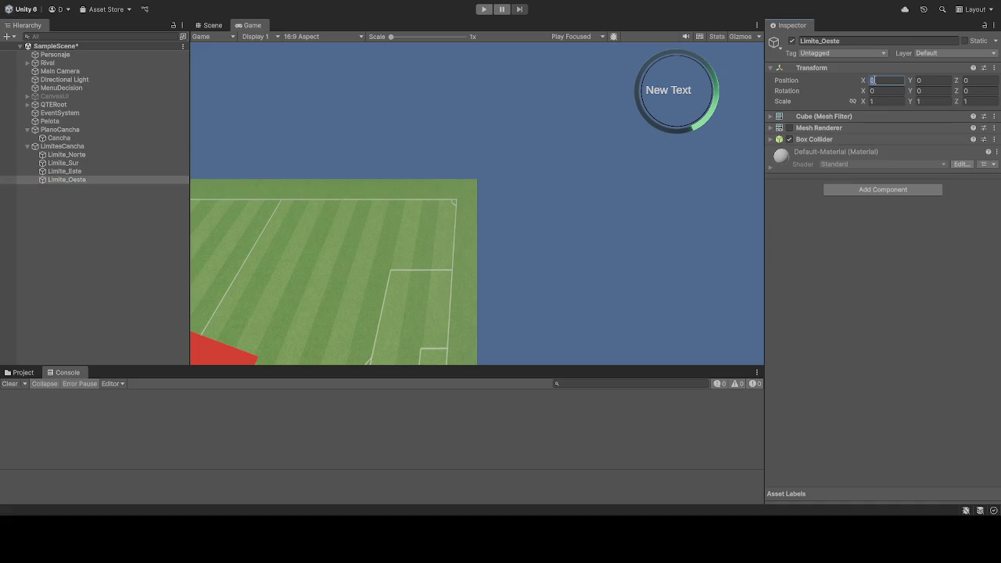
text(-23)
text(-32)
click(887, 101)
click(938, 99)
click(983, 102)
click(594, 240)
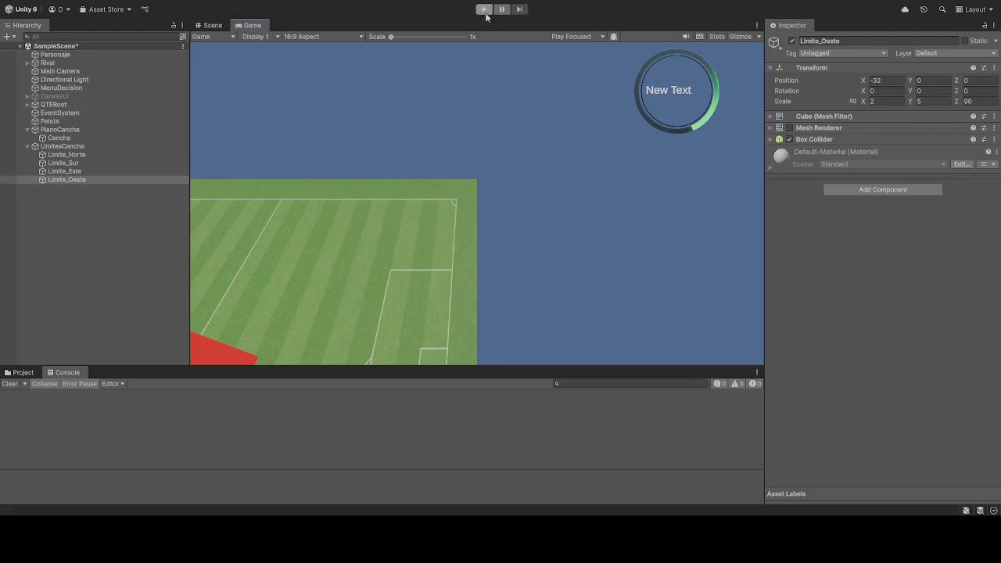
Step: Run the scene in play mode to test the four boundary walls
click(484, 9)
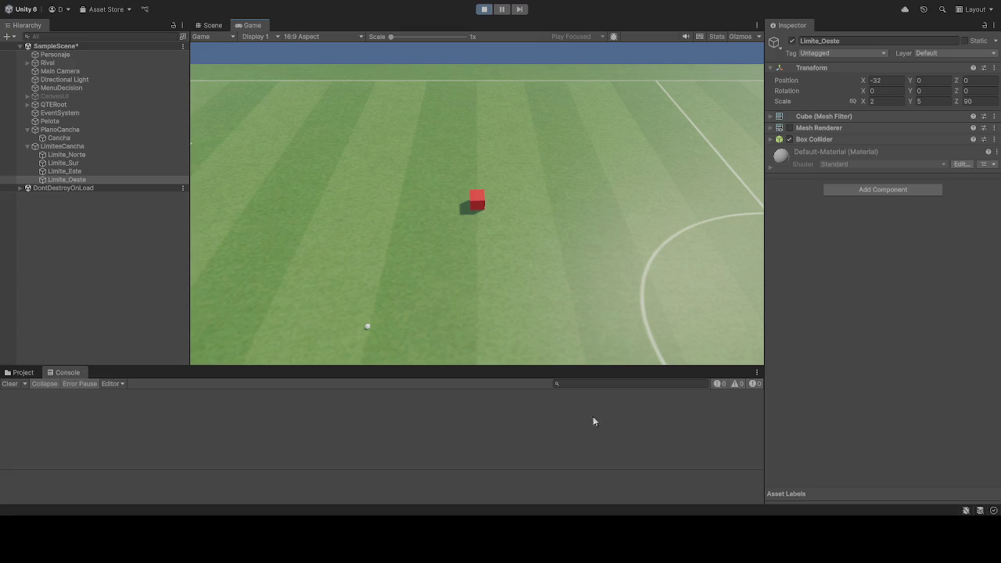
Step: Move Limite_Este to Position X 52 with Z scale 230
click(75, 156)
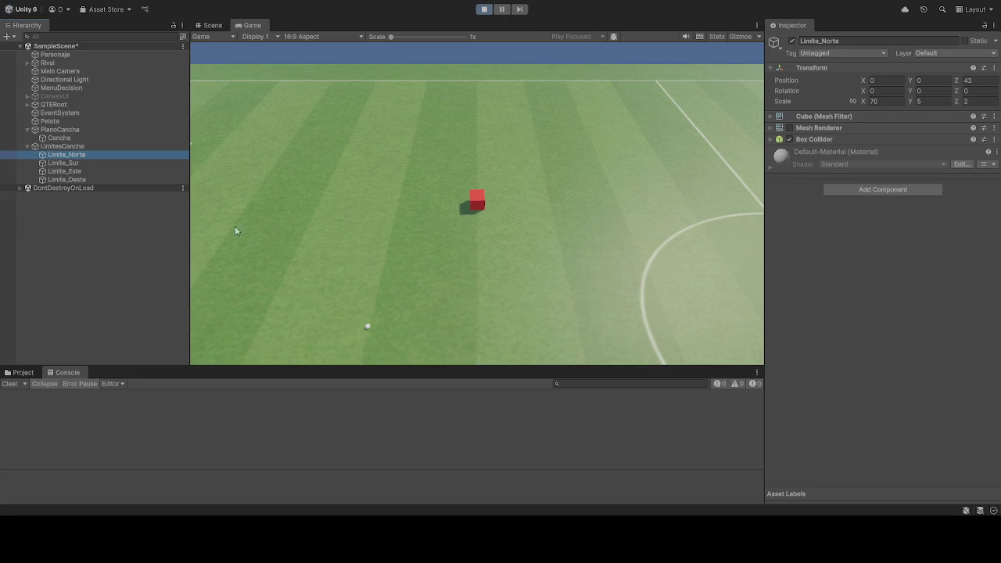
click(94, 170)
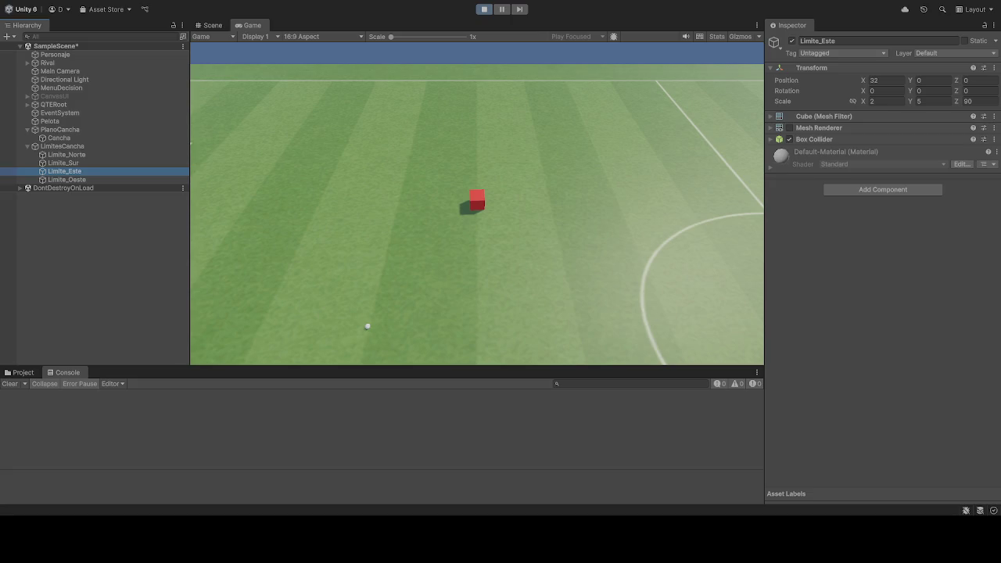
click(887, 80)
text(52)
click(980, 102)
text(230)
key(Return)
Step: Move Limite_Oeste to Position X -52 with Z scale 230
click(114, 179)
click(888, 81)
text(-52)
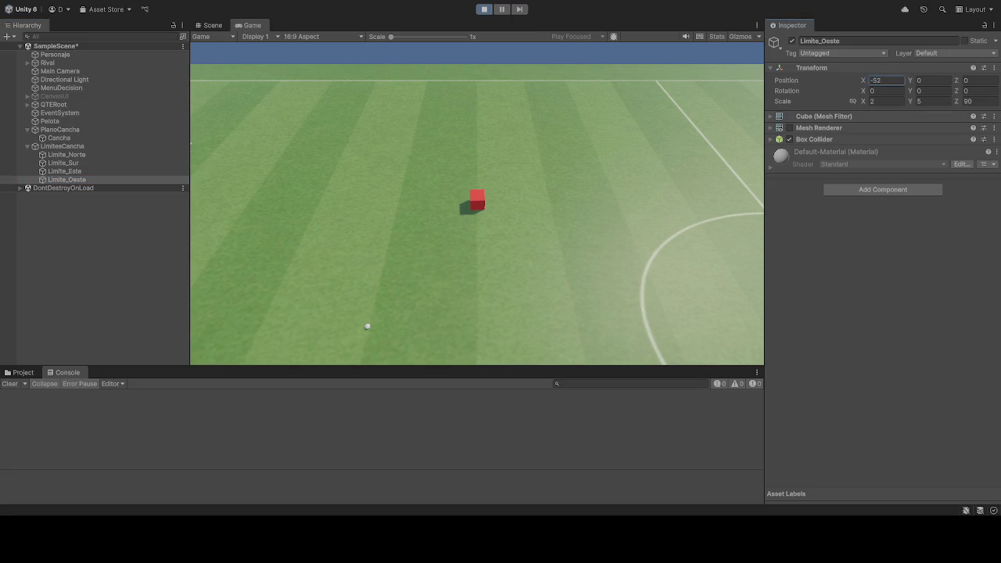
click(985, 100)
text(230)
key(Return)
Step: Move Limite_Norte to Position Z 112 with X scale 110
click(67, 155)
click(986, 81)
text(112)
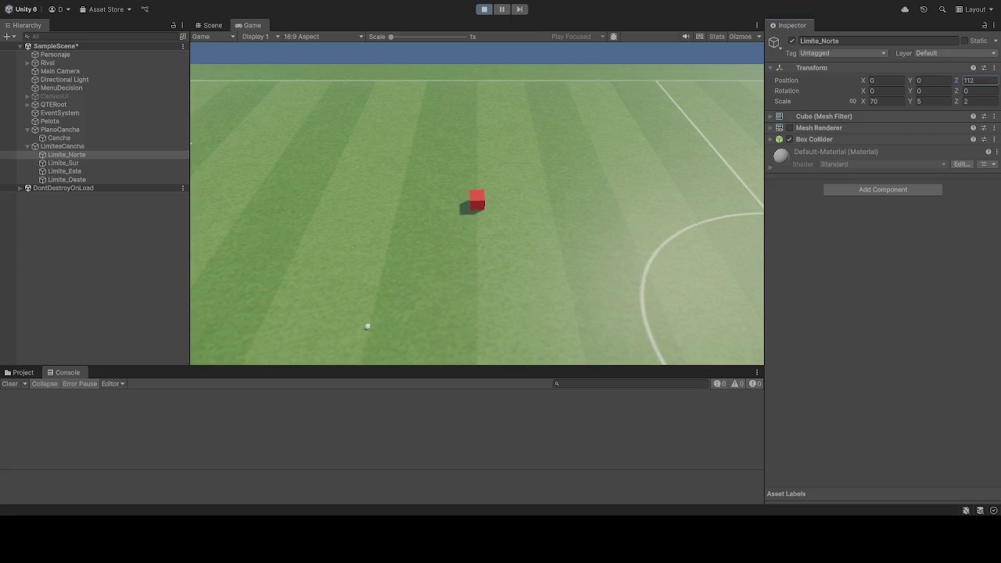
click(878, 101)
text(110)
Step: Select Limite_Sur and set its Position Z to -112 and Scale X to 112
click(83, 164)
click(985, 78)
text(-112)
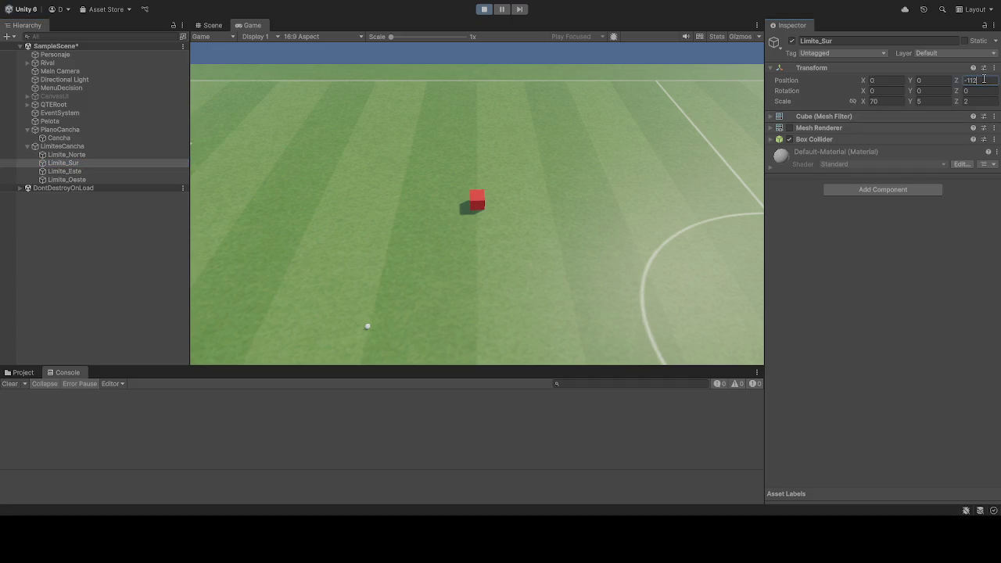
click(890, 102)
text(112)
click(488, 201)
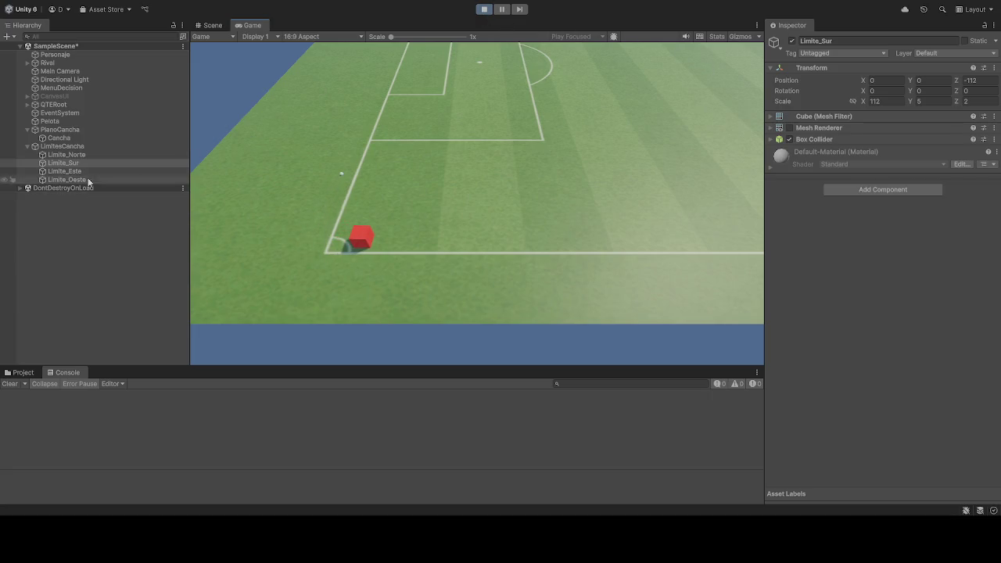
Step: Move Limite_Sur to Position Z -120 and widen it to Scale X 120
click(981, 81)
text(-120)
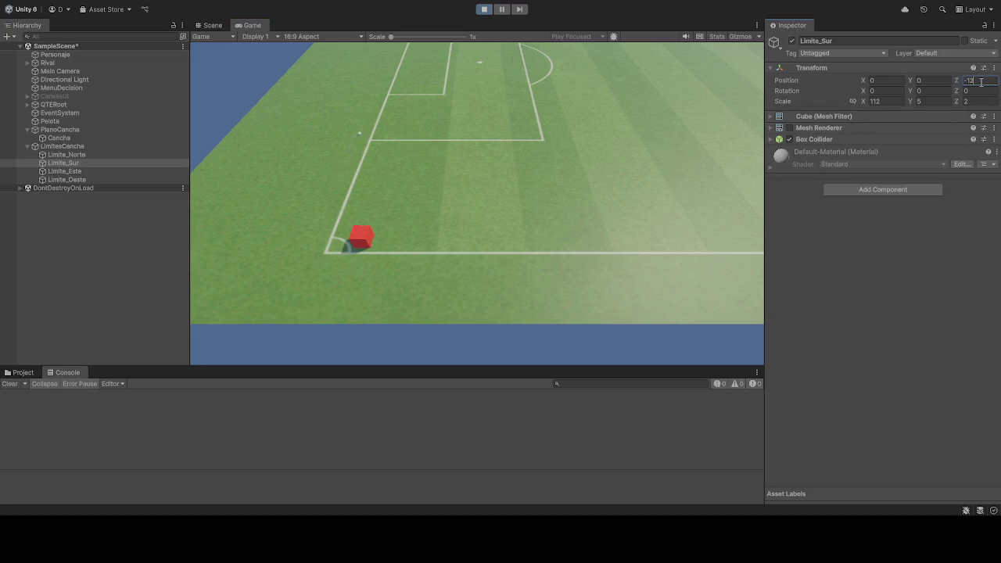
click(903, 99)
text(120)
click(516, 202)
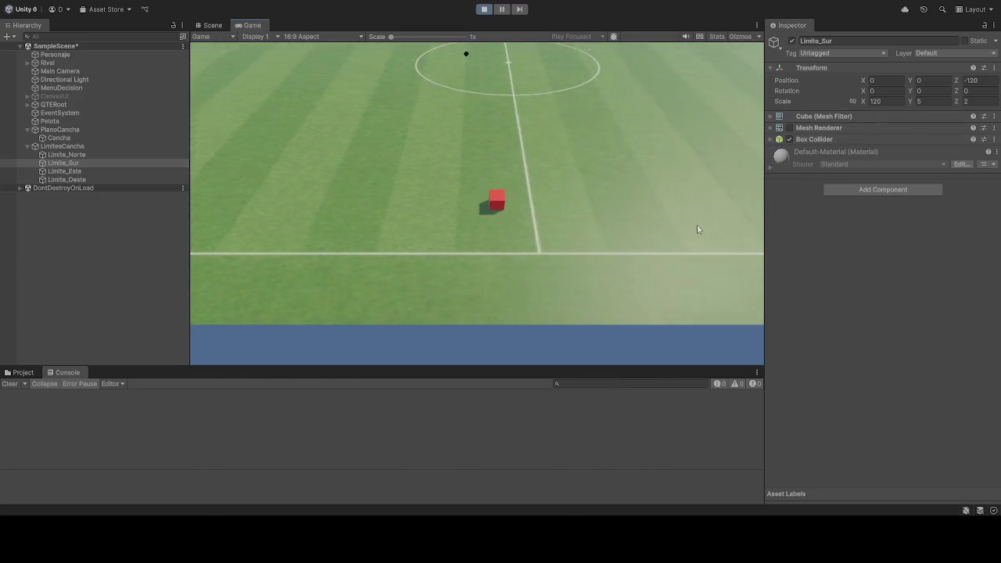
Step: Drive the player cube left and right toward the corner to test the south wall
key(a)
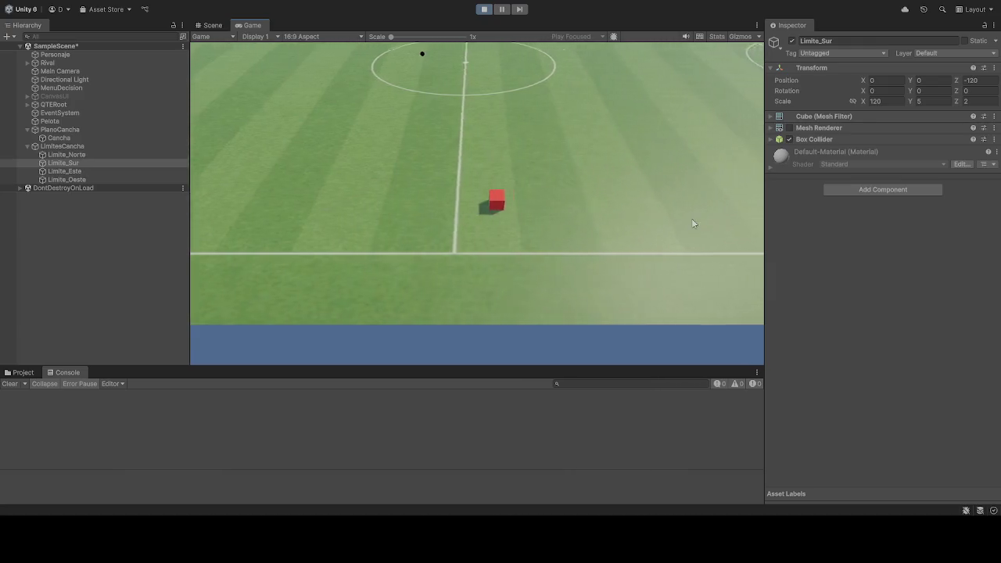
key(d)
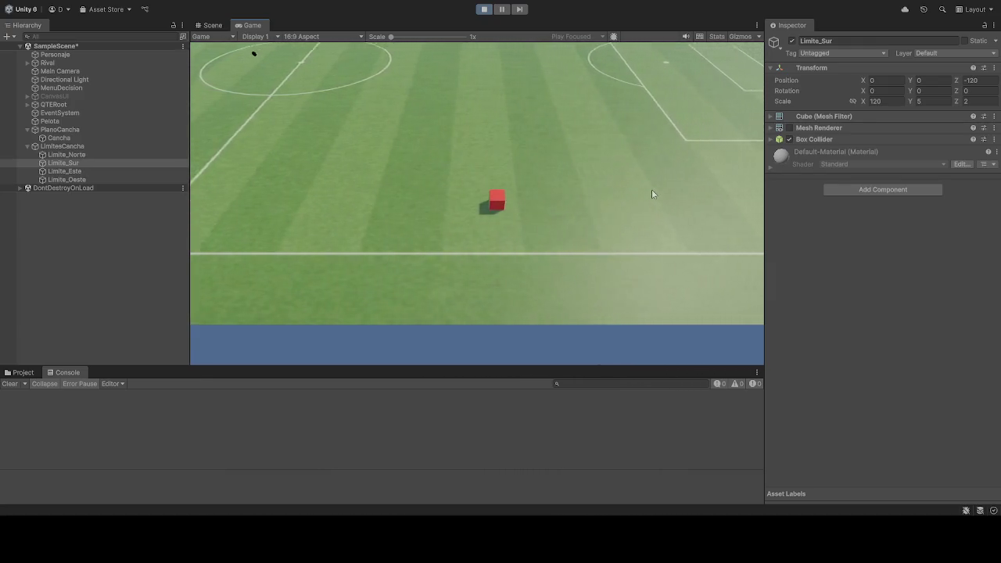
key(d)
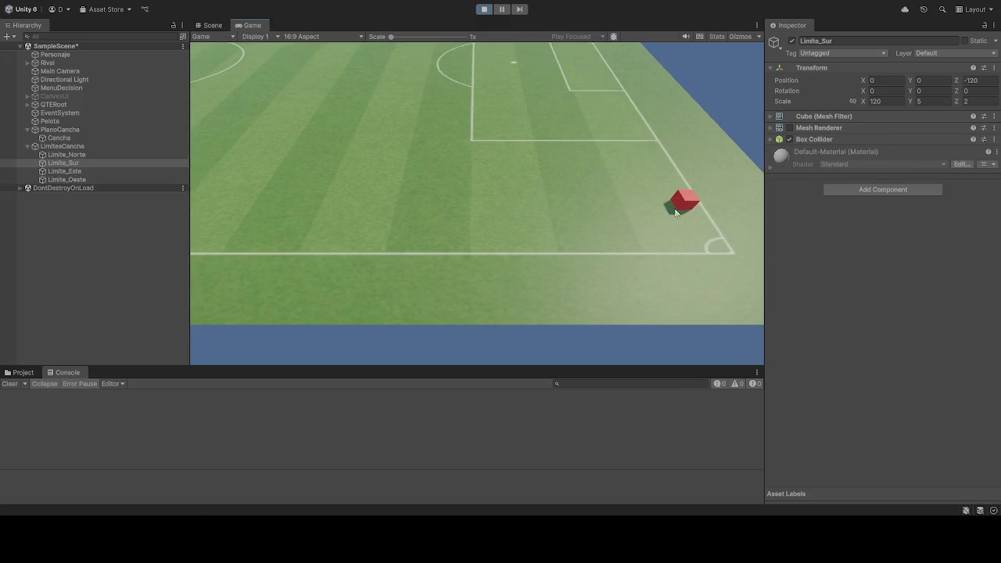
click(990, 82)
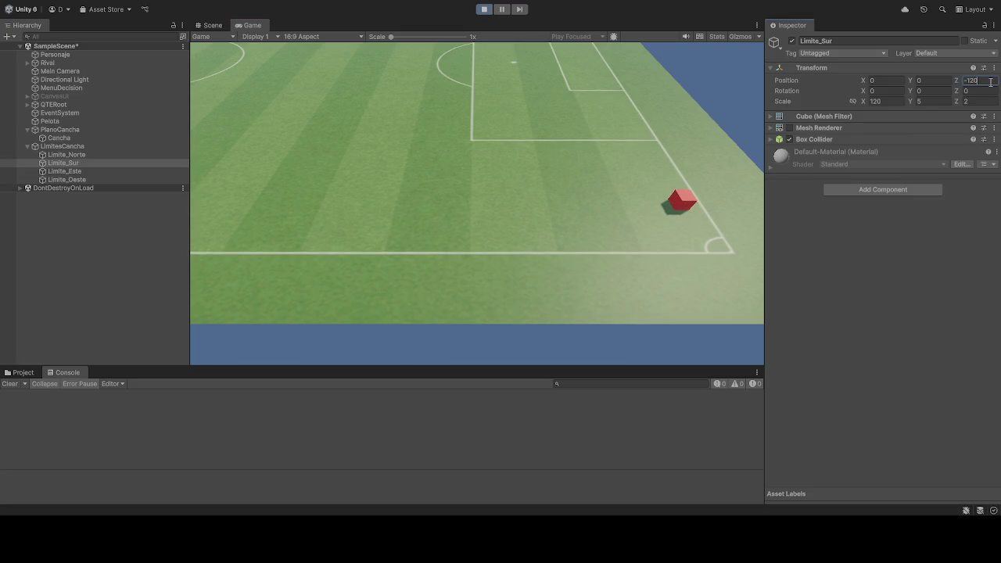
Step: Set Limite_Sur back to Position Z -112 with Scale X 112
text(-12)
click(889, 101)
text(112)
click(624, 172)
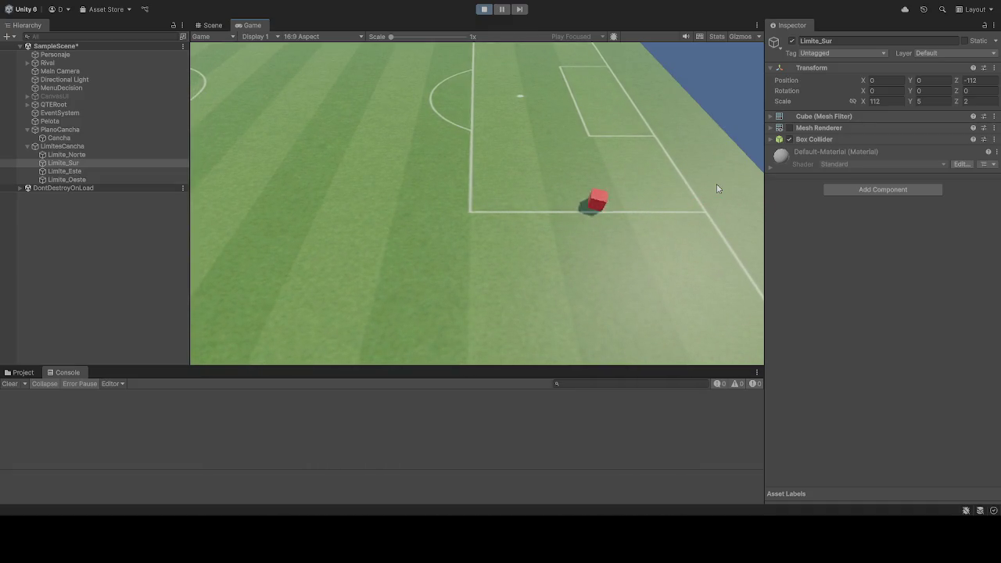
Step: Push Limite_Sur out to Position Z -140 with Scale X 140
click(978, 83)
text(-)
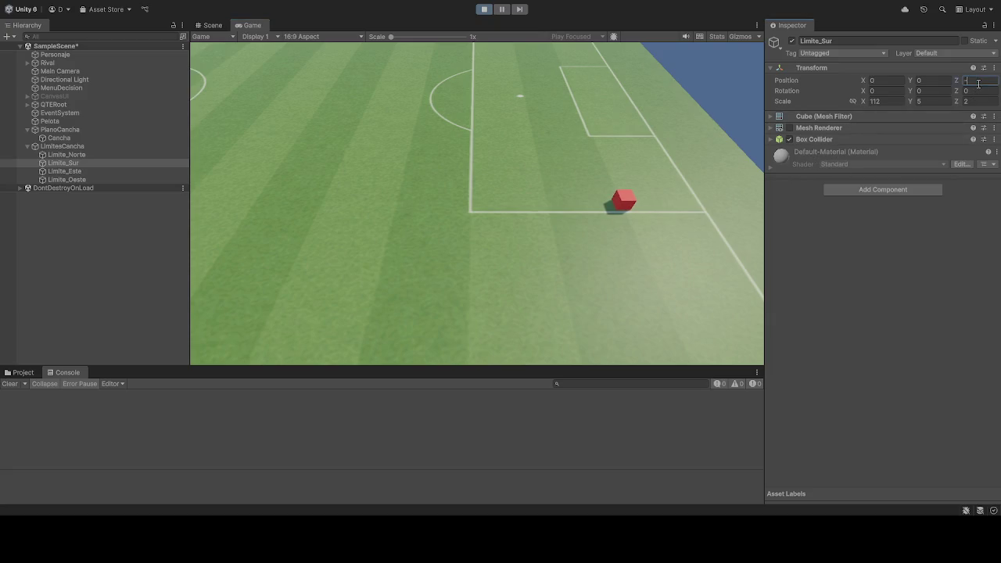
text(140)
click(891, 101)
text(1)
click(558, 243)
Step: Drive the player cube right and back left to test the wider south wall
key(d)
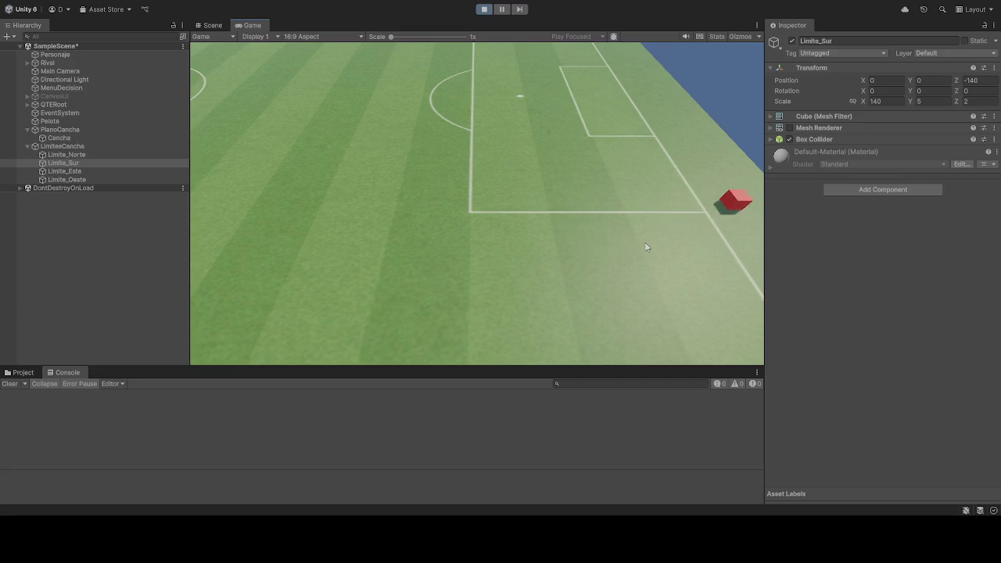
key(a)
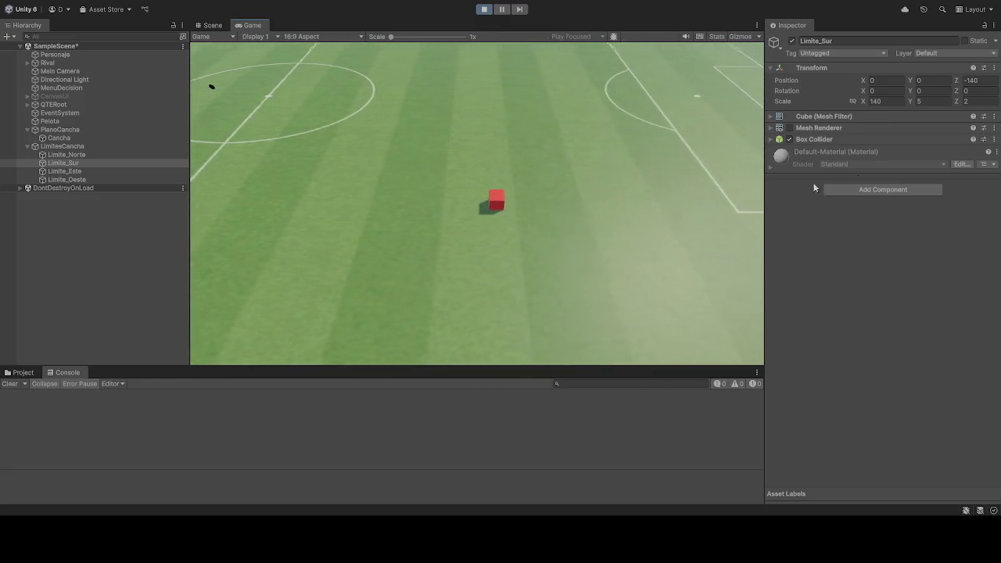
click(984, 81)
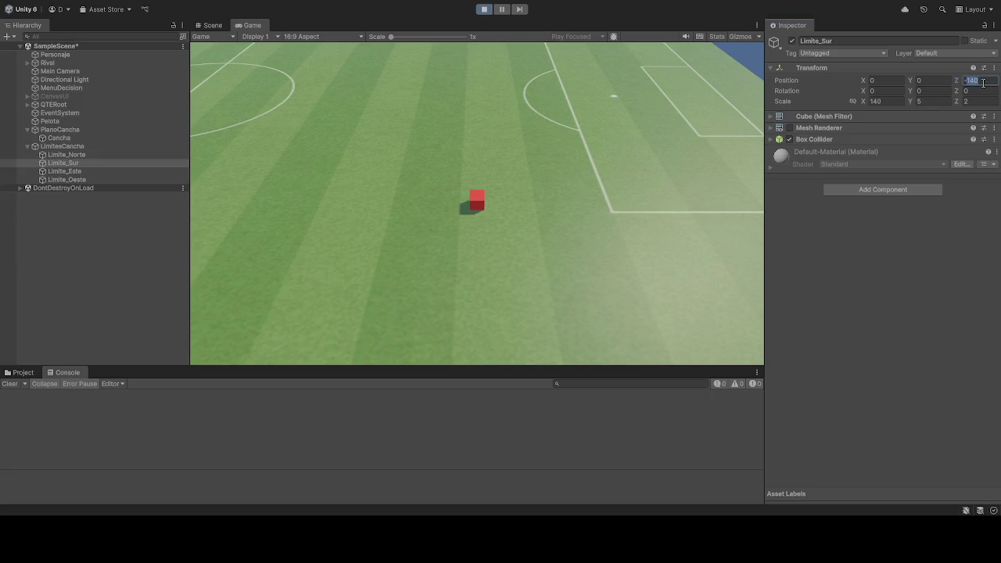
Step: Try Limite_Sur at Position Z -120 with Scale X 120
click(983, 82)
text(20)
click(892, 101)
text(120)
key(Return)
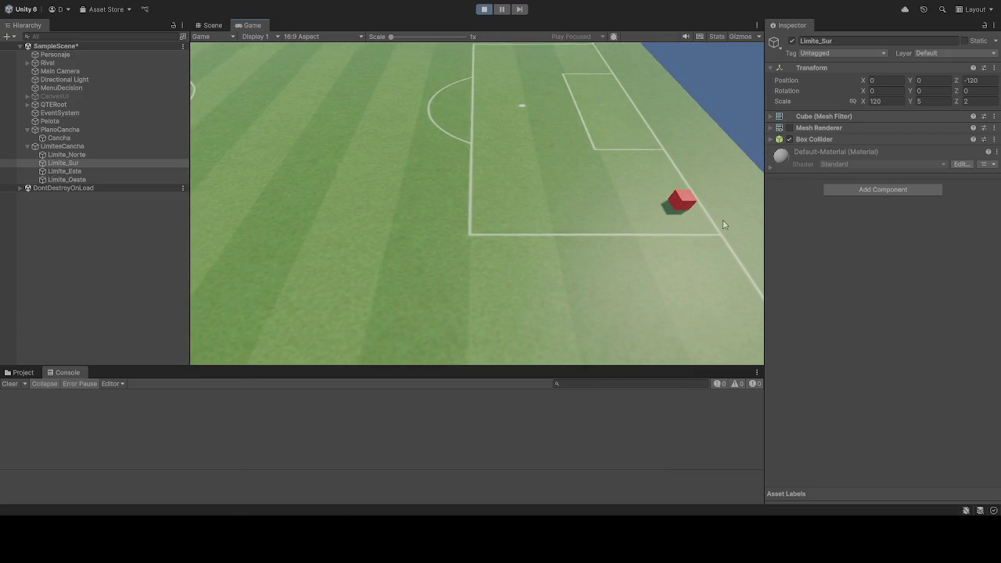
Step: Try Limite_Sur at Position Z -130 with Scale X 130
click(987, 81)
text(-130)
click(876, 102)
text(130)
click(622, 205)
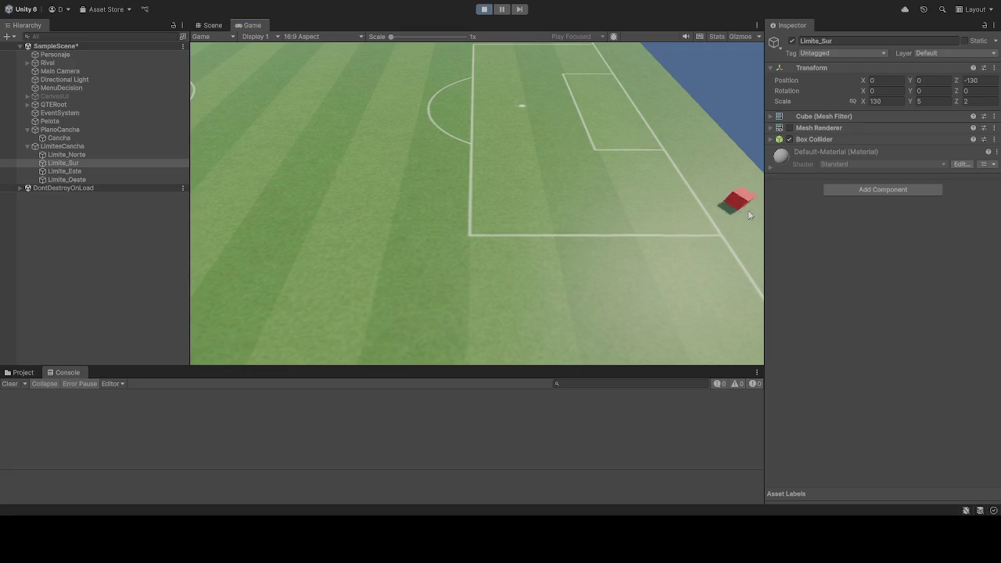
Step: Settle Limite_Sur at Position Z -125 with Scale X 125
click(988, 81)
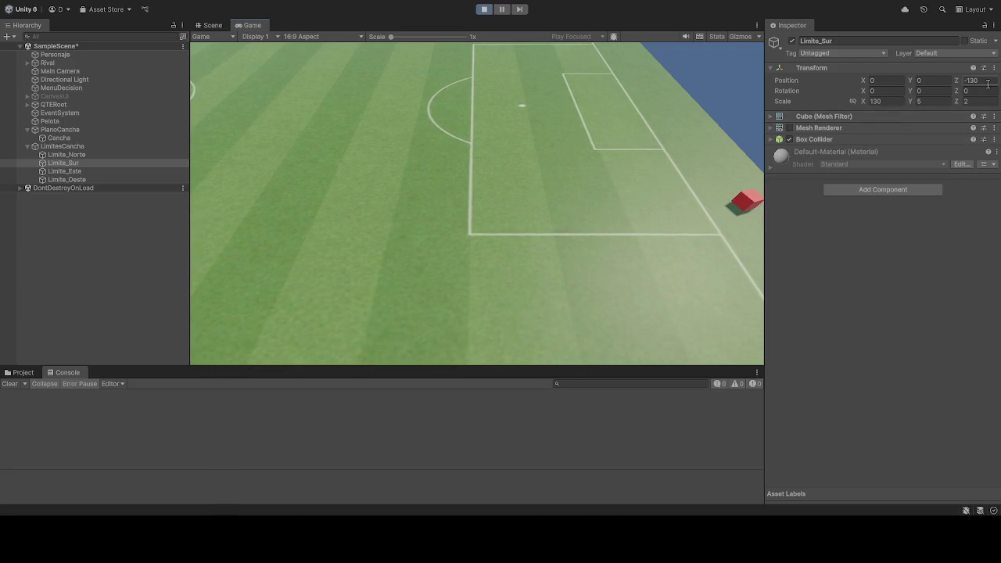
text(-1215)
key(BackSpace)
key(BackSpace)
text(5)
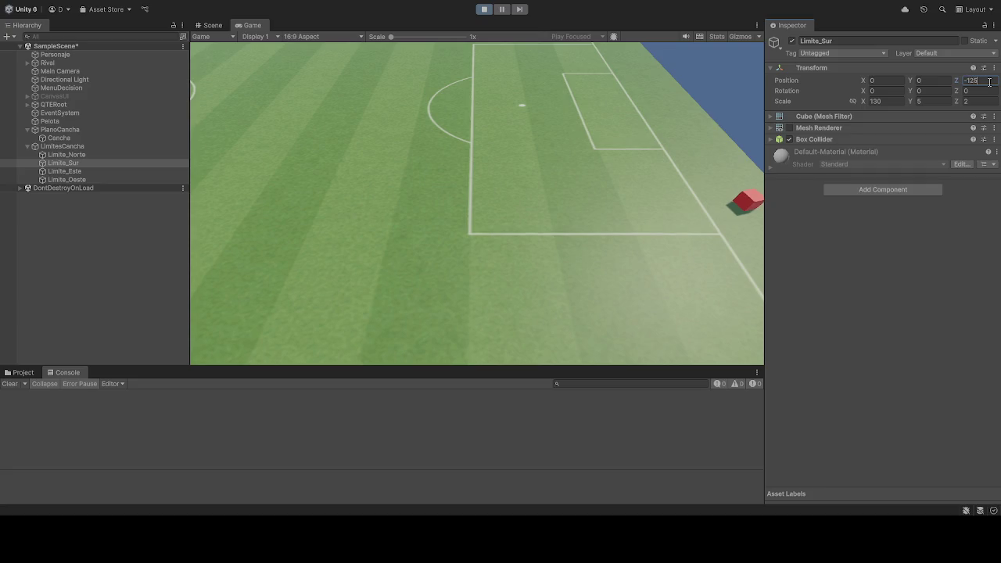
click(897, 101)
text(125)
click(600, 154)
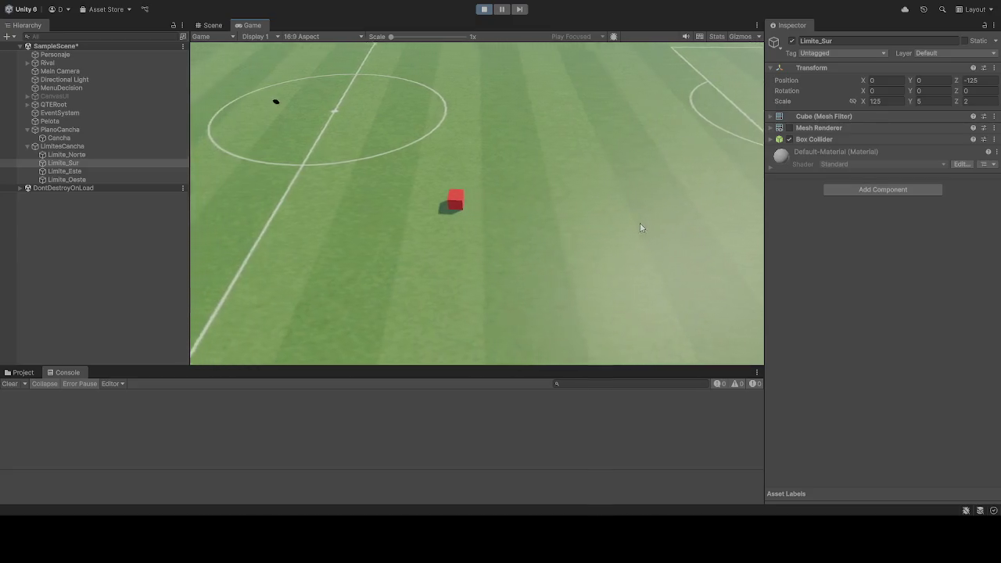
ctrl+click(107, 154)
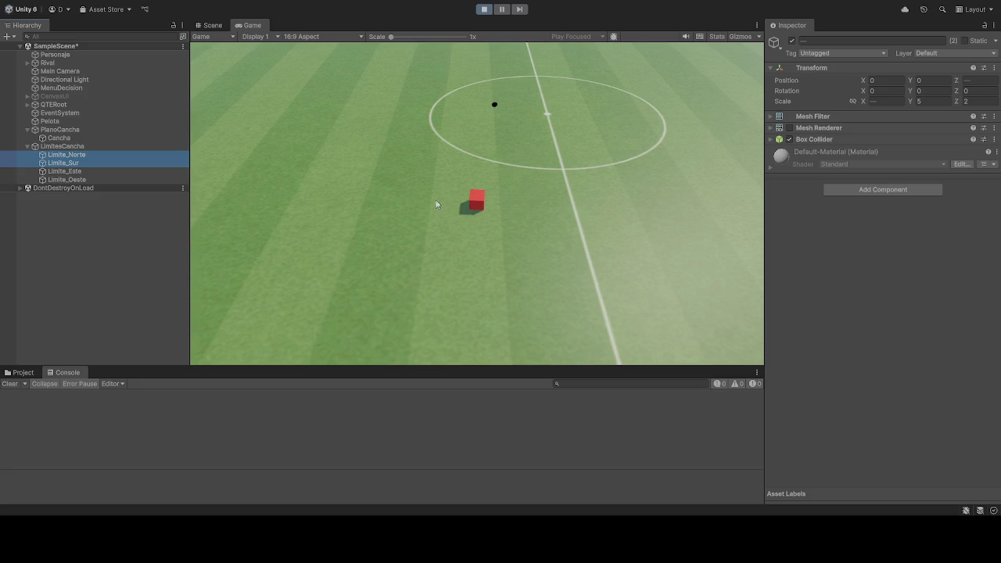
Step: Give Limite_Norte Scale X 125 and Position Z 125, then test with the player cube
click(106, 157)
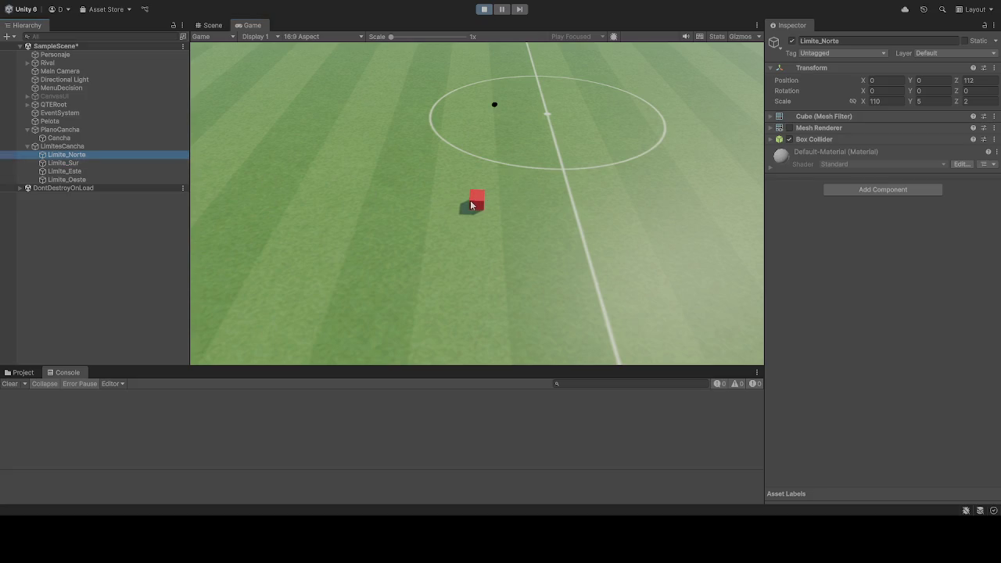
click(296, 174)
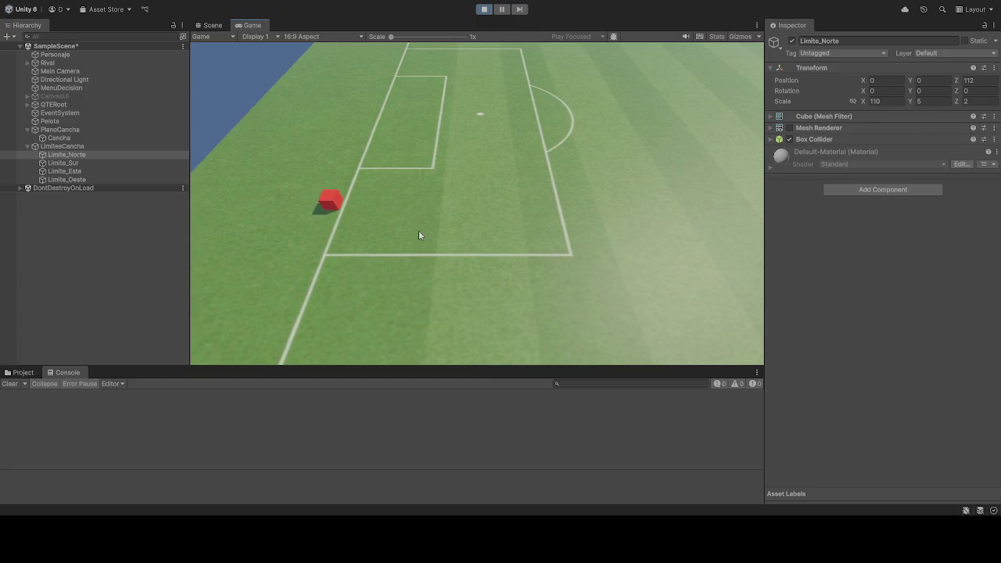
click(892, 102)
text(11)
text(5)
click(990, 79)
text(12)
click(607, 205)
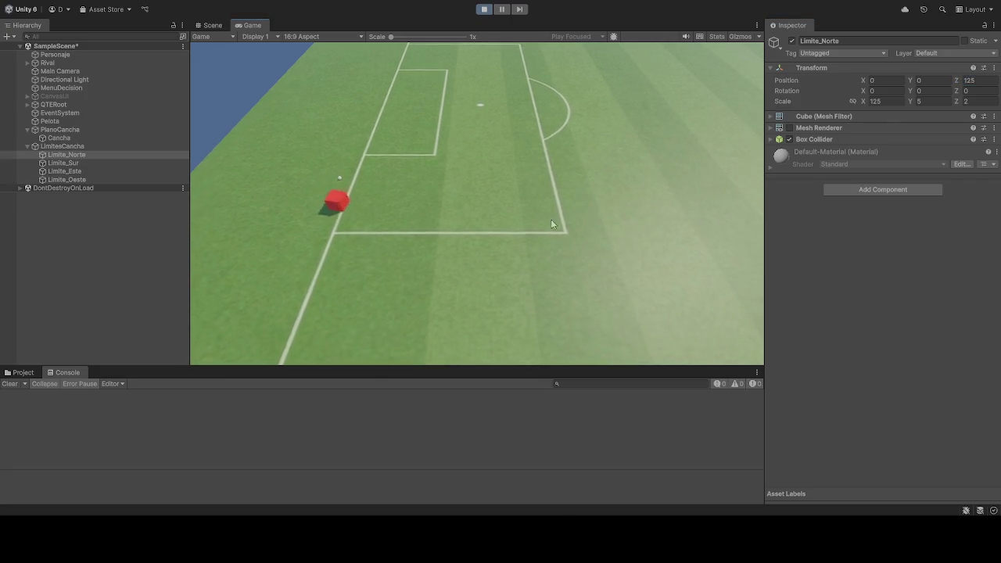
key(a)
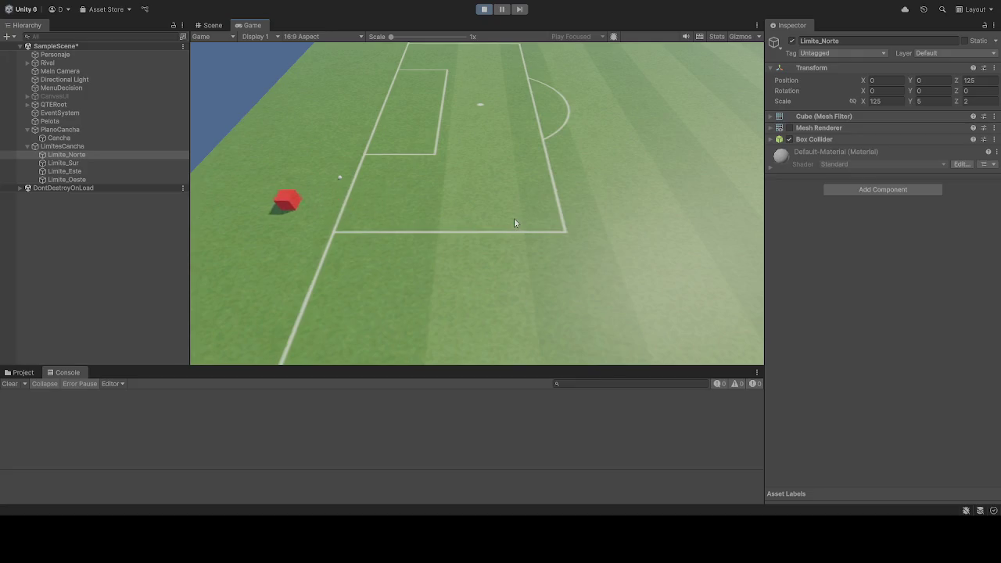
key(d)
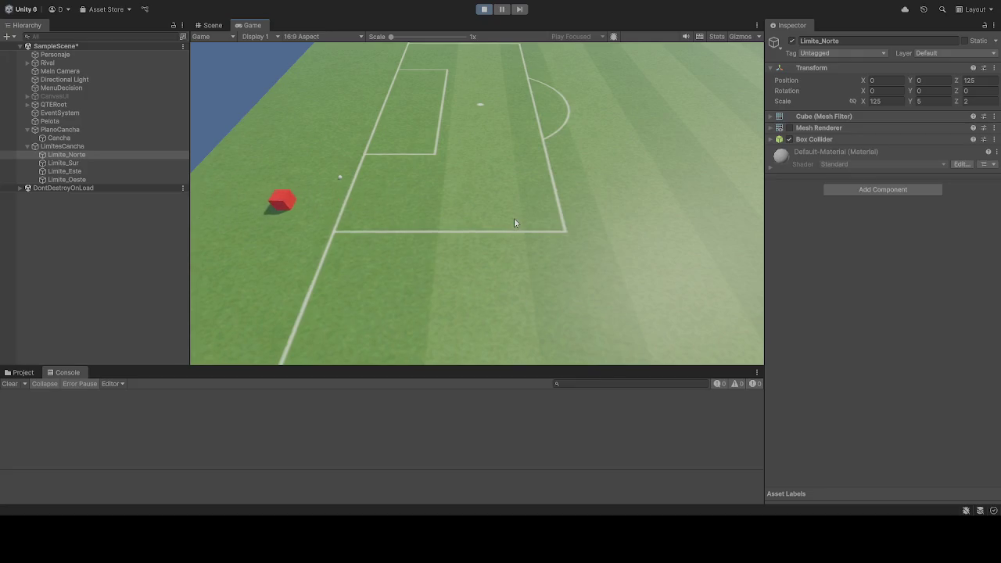